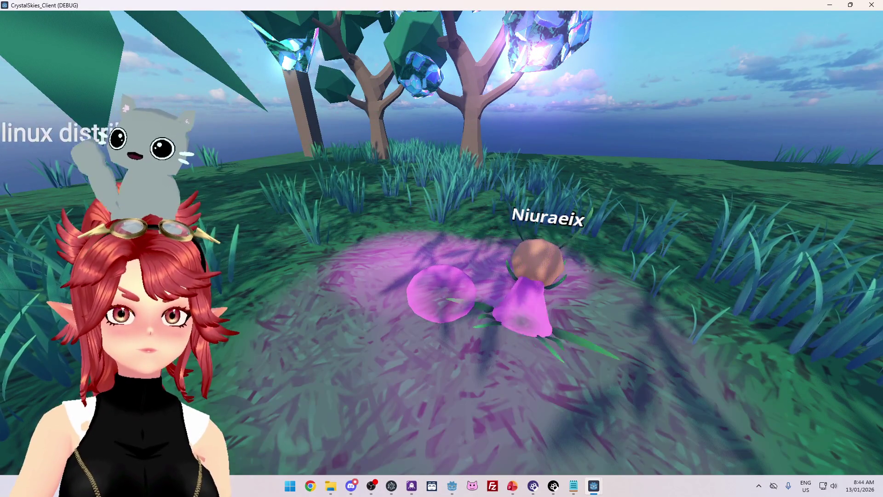
- Open and close the host battle settings, then move the slime forward onto the pink path
key("Escape")
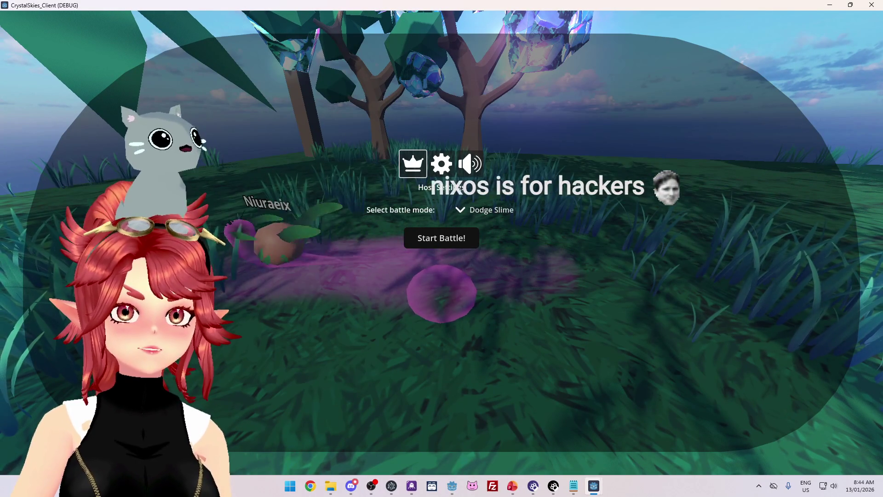
key("Escape")
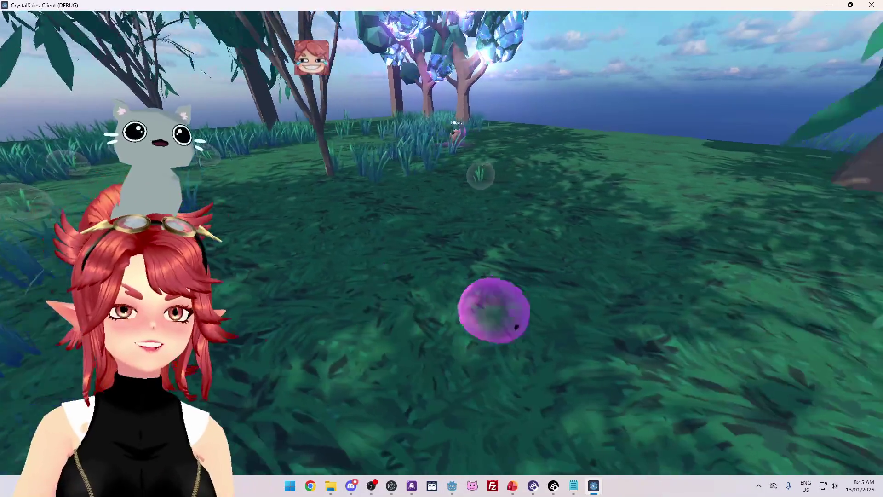
key("w")
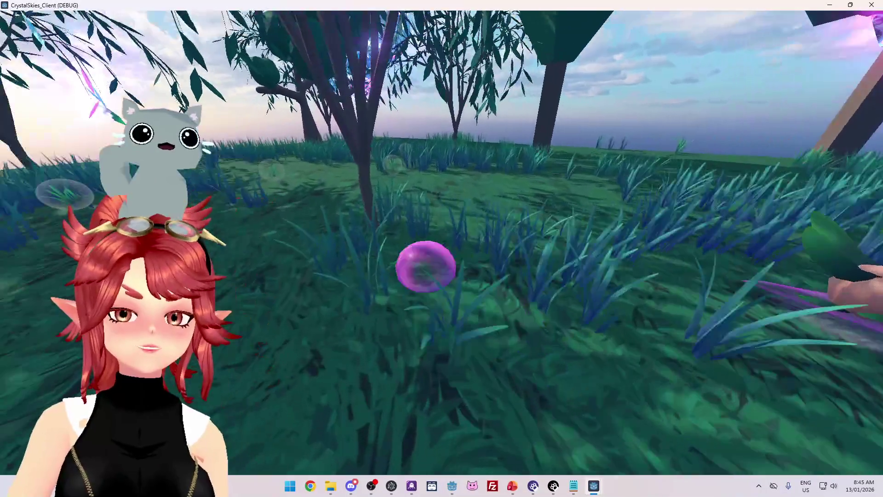
key("w")
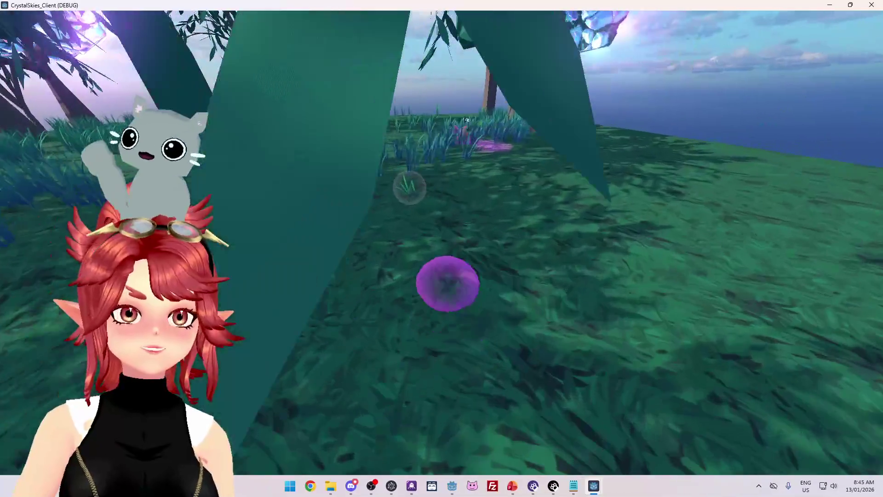
key("w")
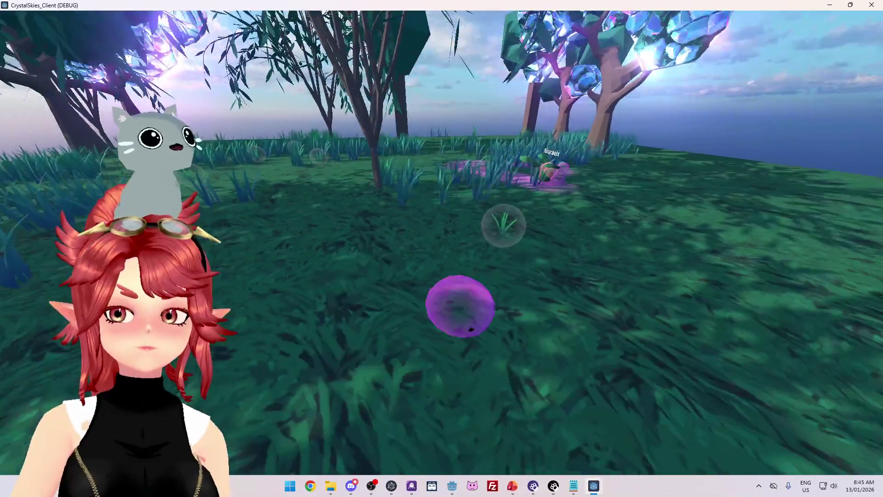
key("w")
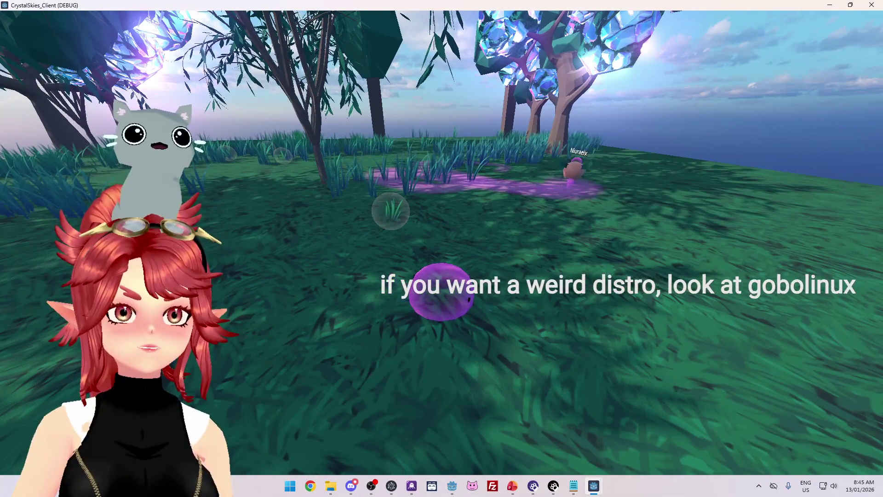
key("w")
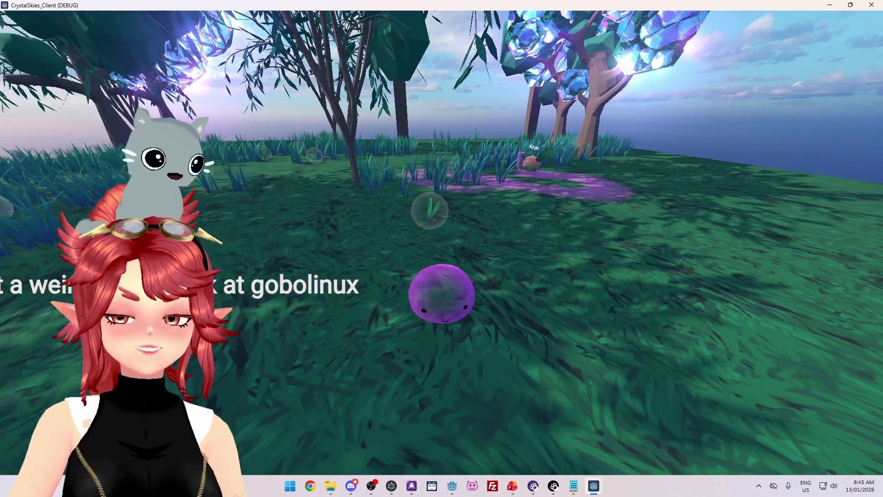
key("w")
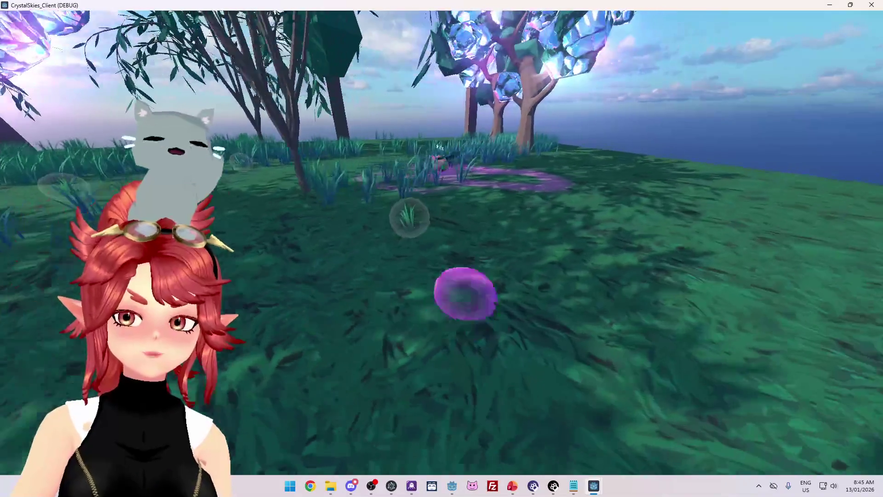
key("w")
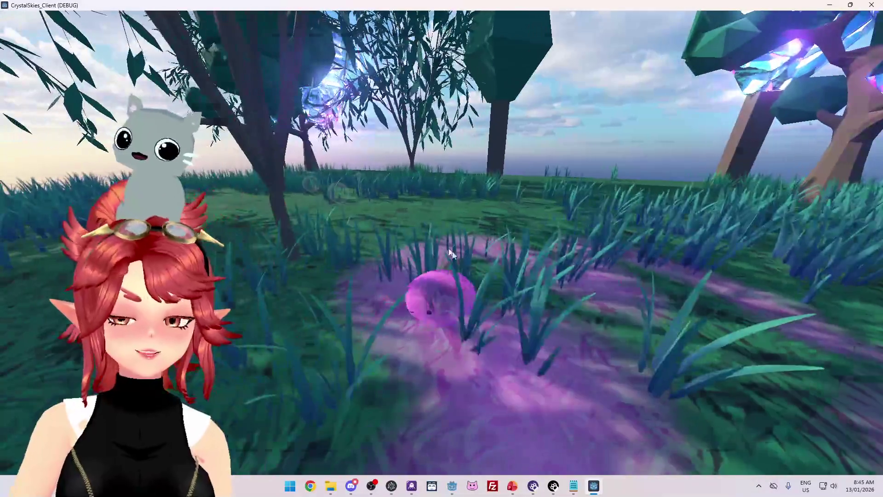
- Leave the game for the PowerPoint to-do slide and start editing at the Grass Snail SFX bullet
key("Escape")
key("alt+Tab")
left_click(295, 223)
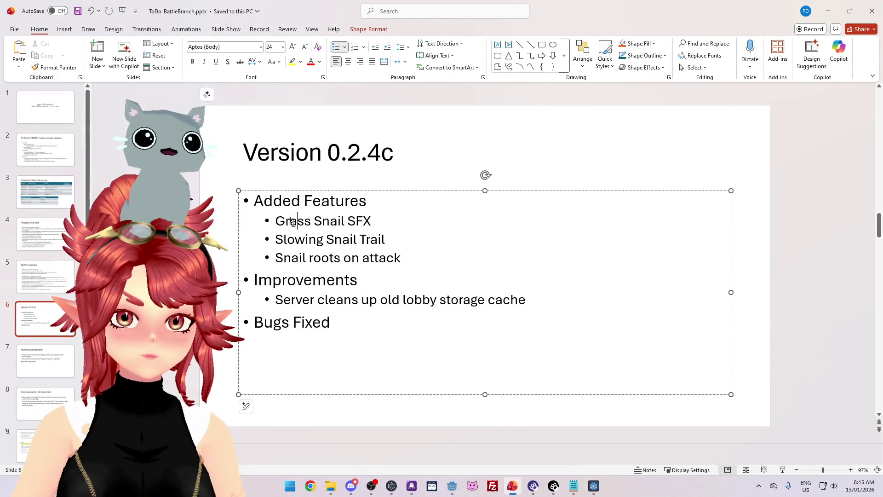
- Add bullets 'Slow not working???' and 'Reduce duration of root' on slide 6
key("Return")
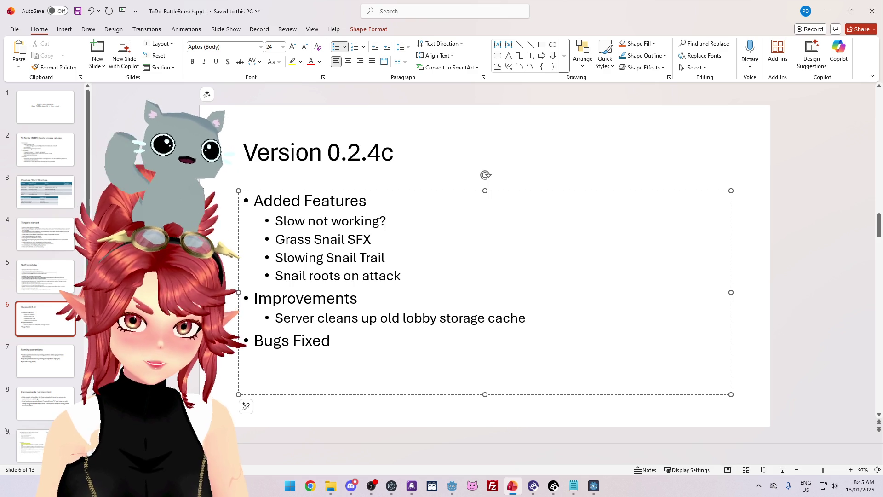
type("??")
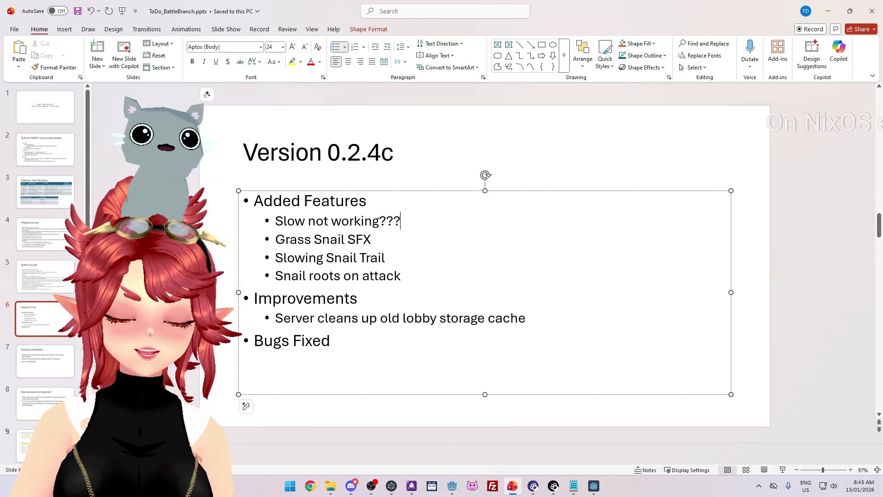
key("Return")
type("Reduce ")
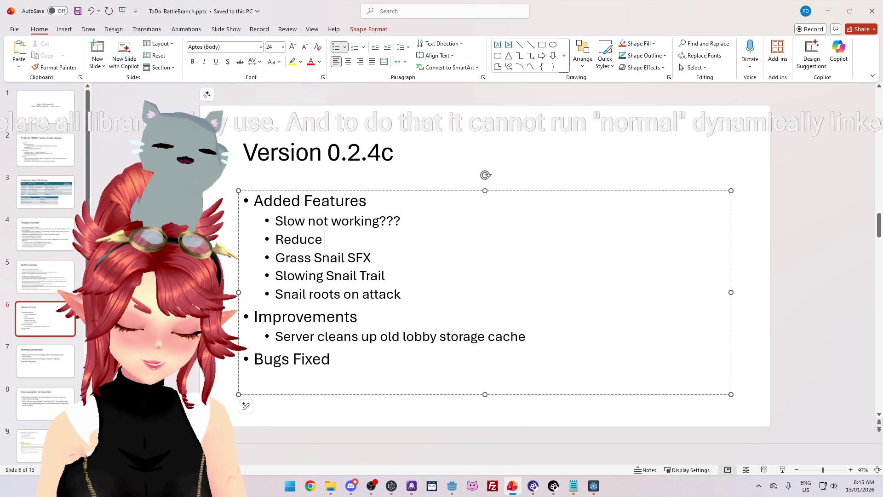
type("duration of root")
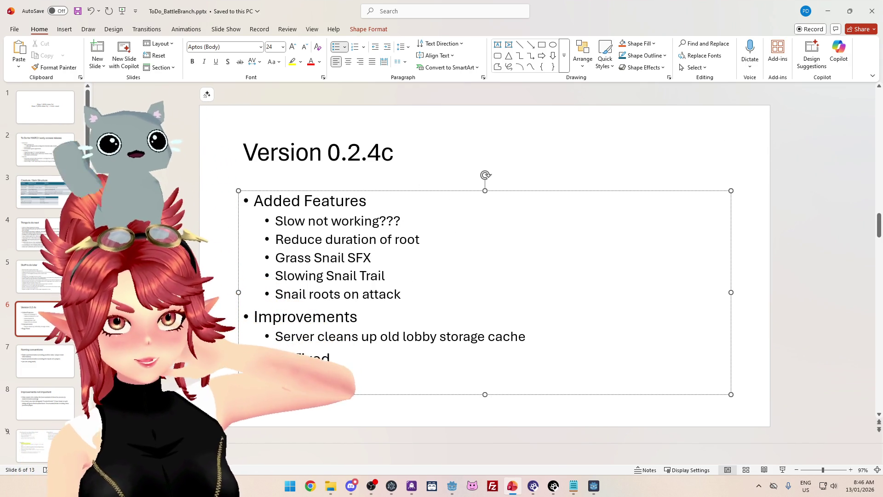
- Move both bullets to the top of slide 2's January list above Slime attack VFX, then return to the game
left_click_drag(421, 240, 292, 223)
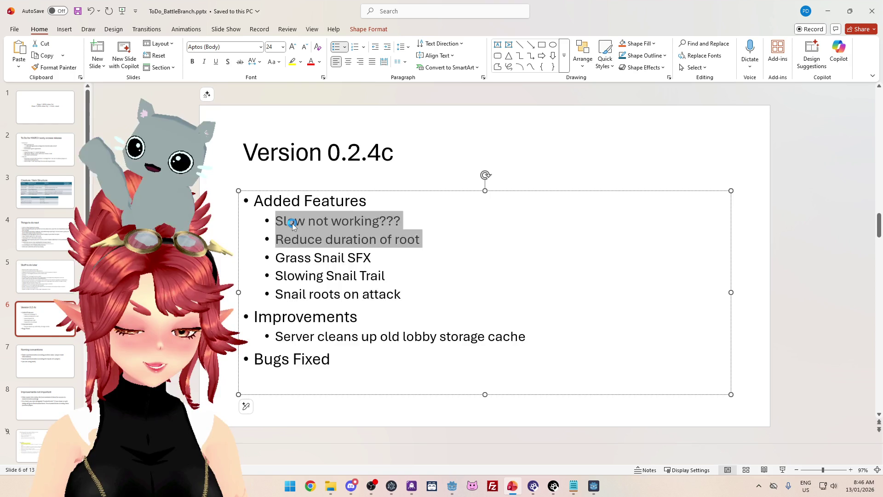
key("ctrl+x")
left_click(67, 159)
left_click(274, 212)
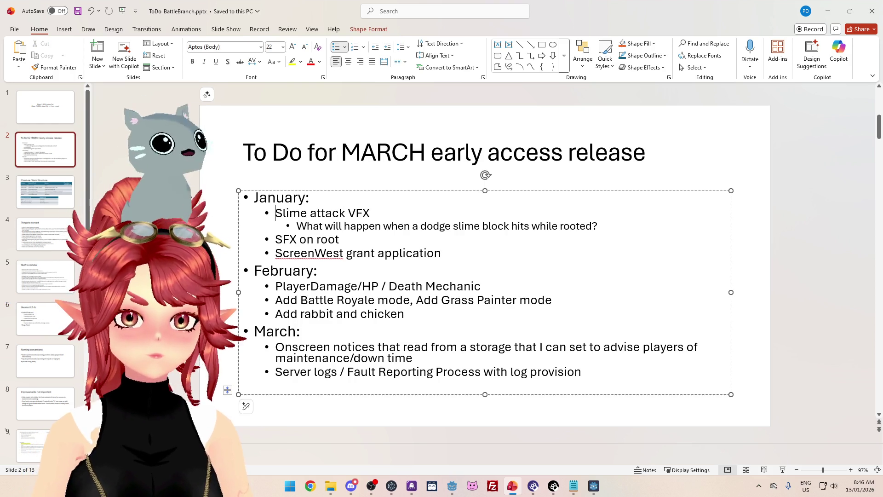
key("ctrl+v")
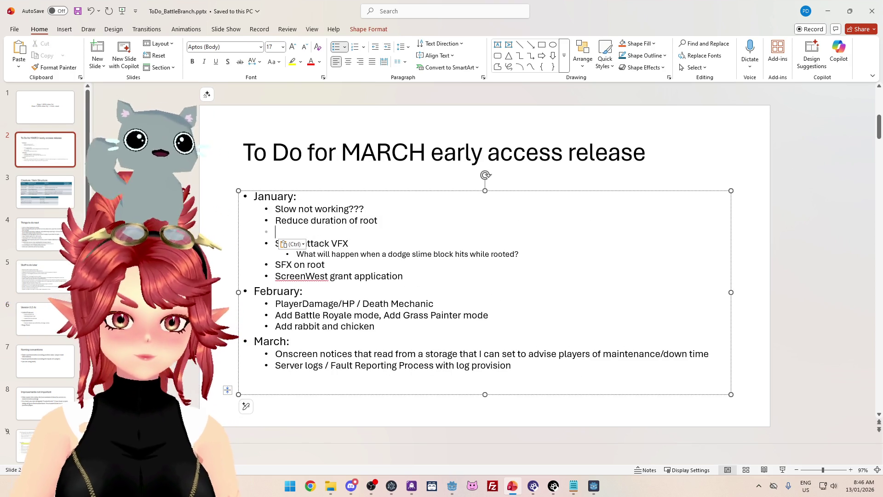
key("BackSpace")
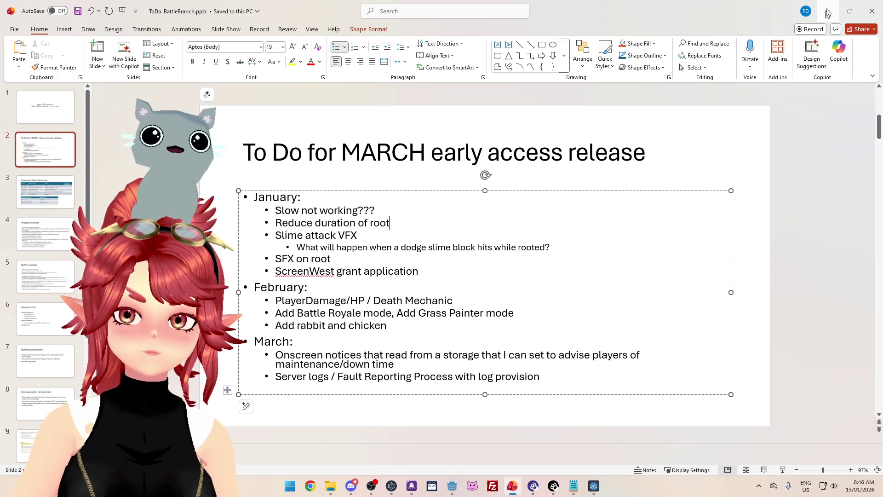
left_click(828, 11)
left_click(598, 321)
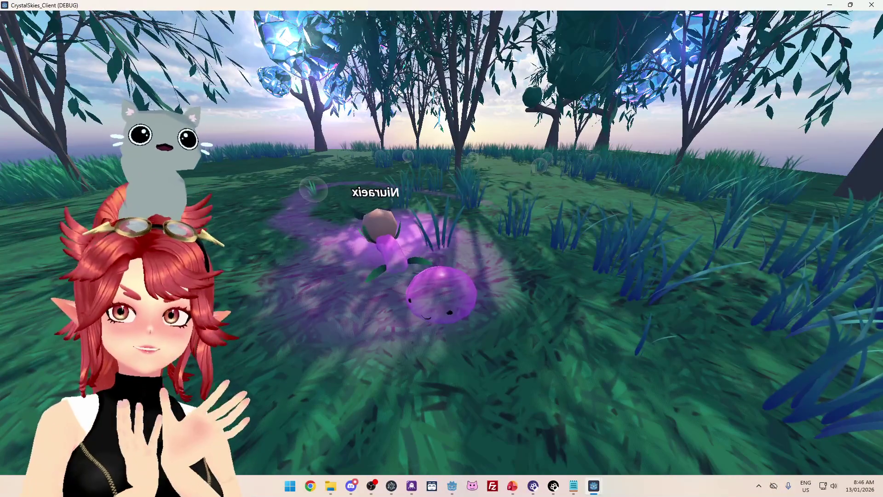
- Steer the slime with D and orbit the camera toward the other player's snail and purple trail
key("d")
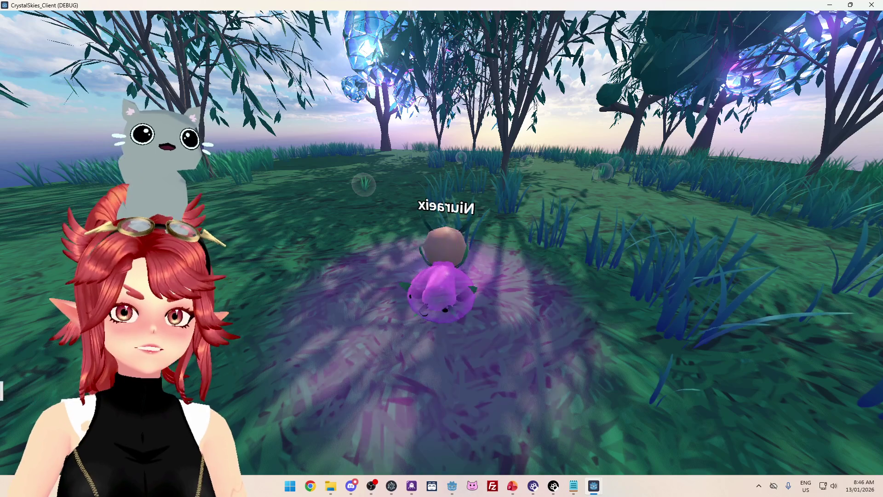
key("d")
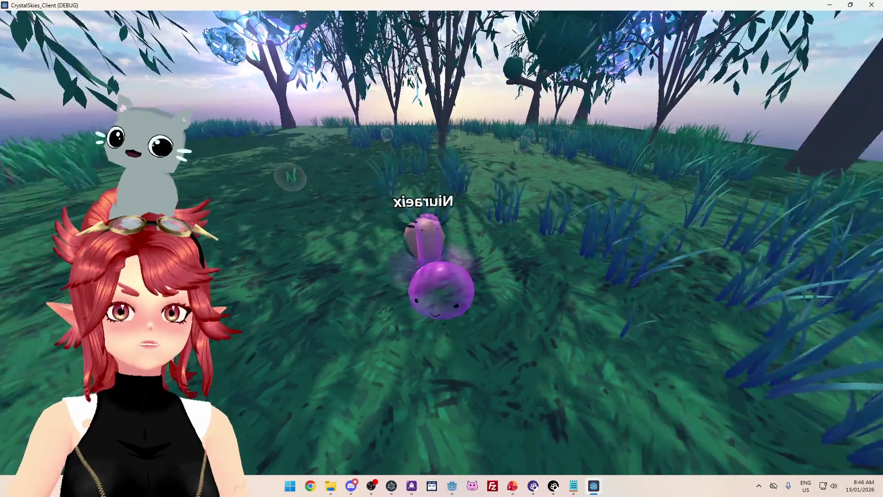
key("d")
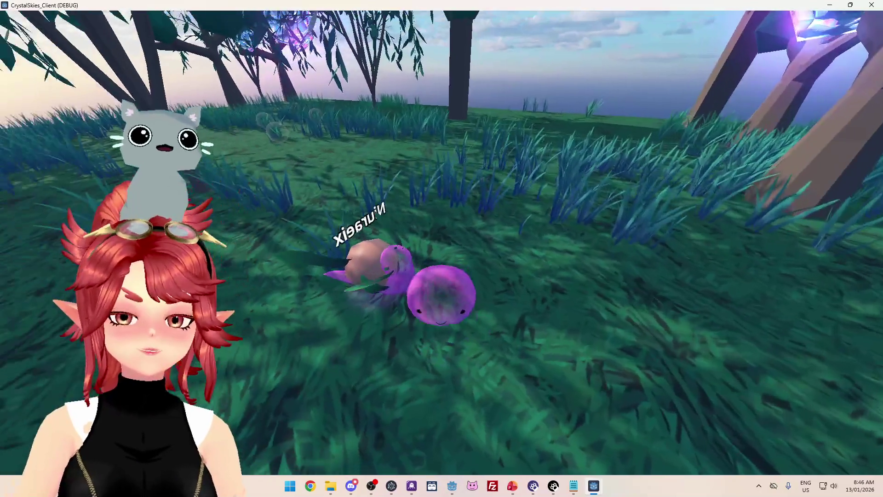
key("d")
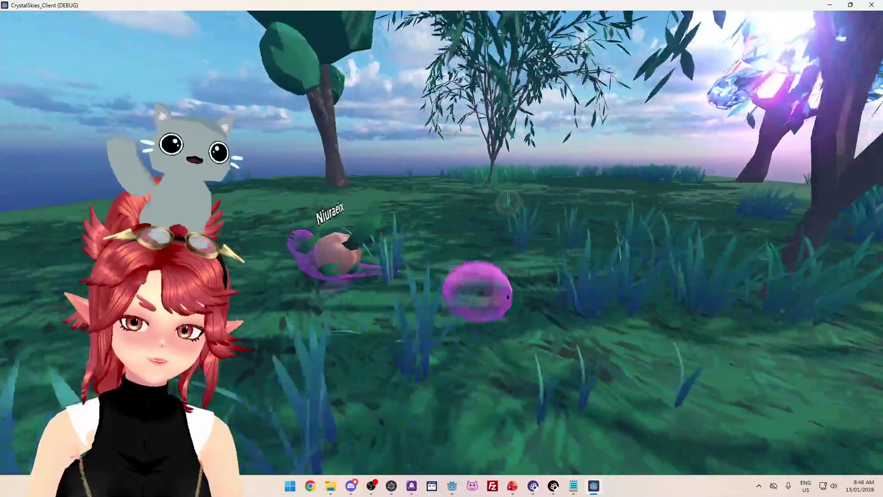
key("d")
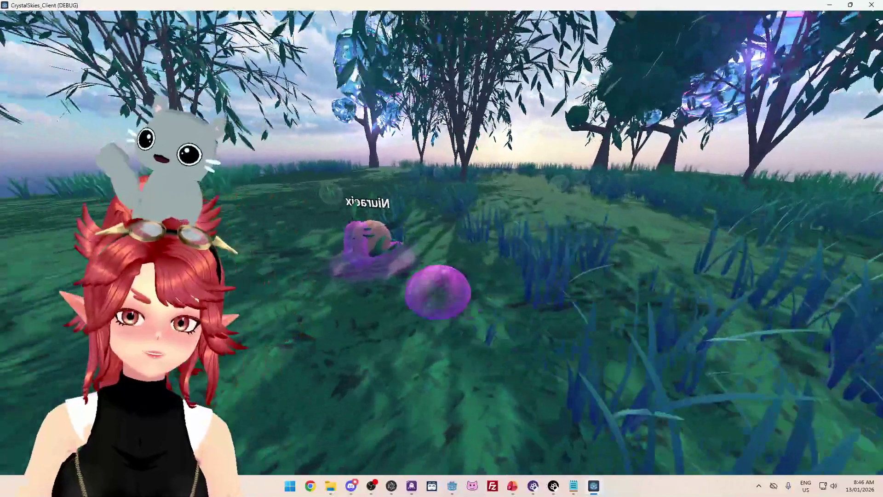
key("d")
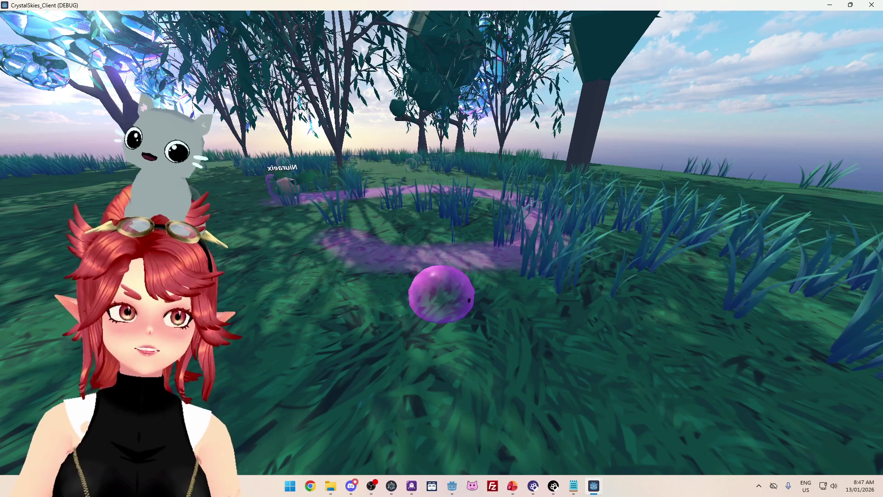
left_click_drag(442, 248, 303, 294)
left_click_drag(441, 249, 579, 240)
key("d")
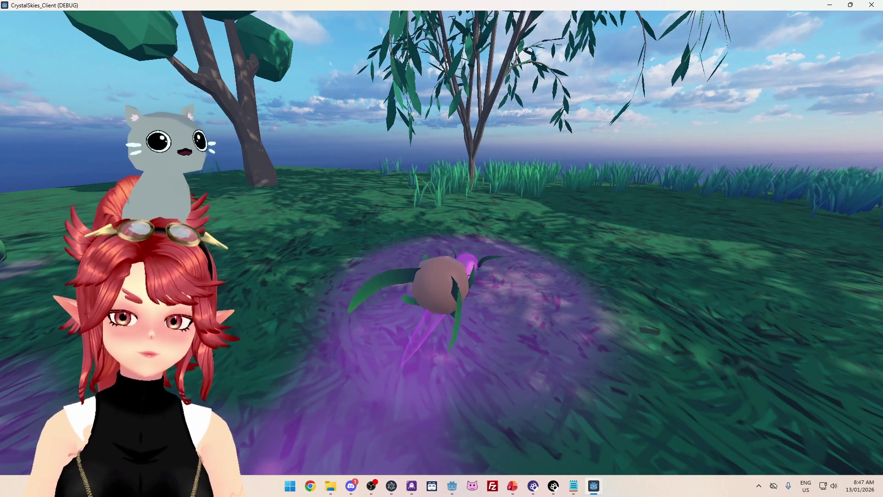
- Roam the slime left past the tree while circling the view around it
key("a")
key("w")
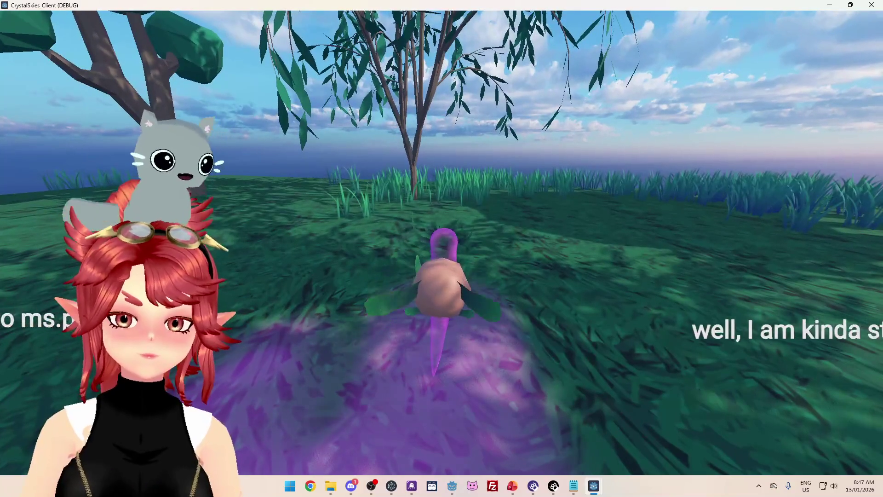
key("w")
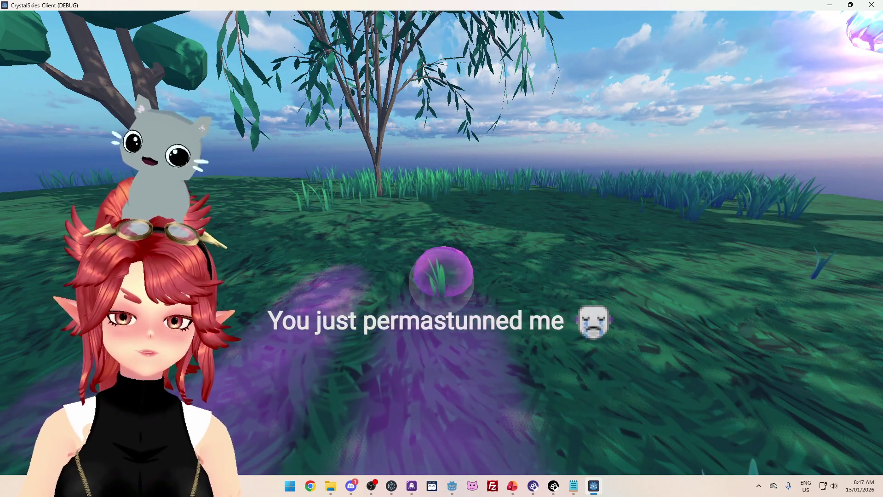
key("a")
key("a")
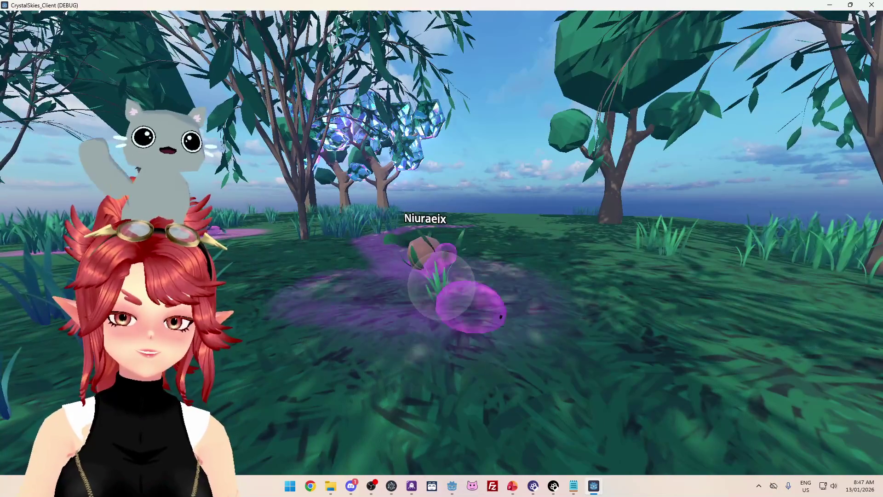
key("a")
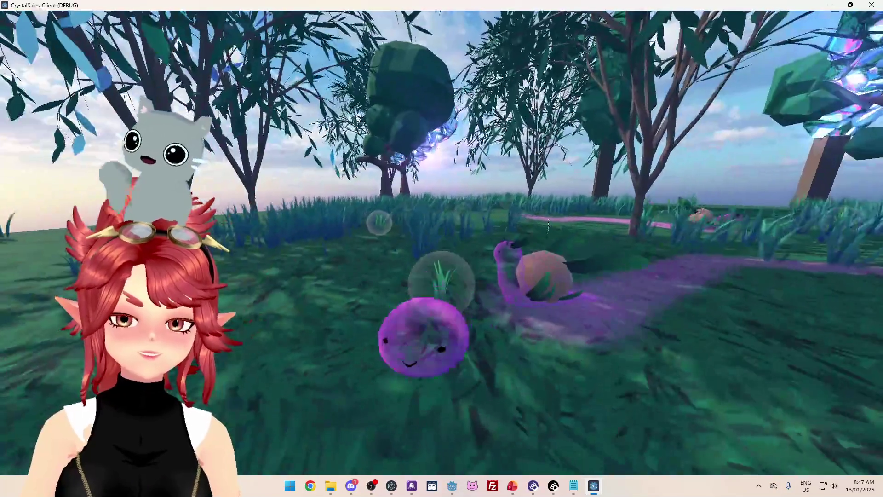
key("a")
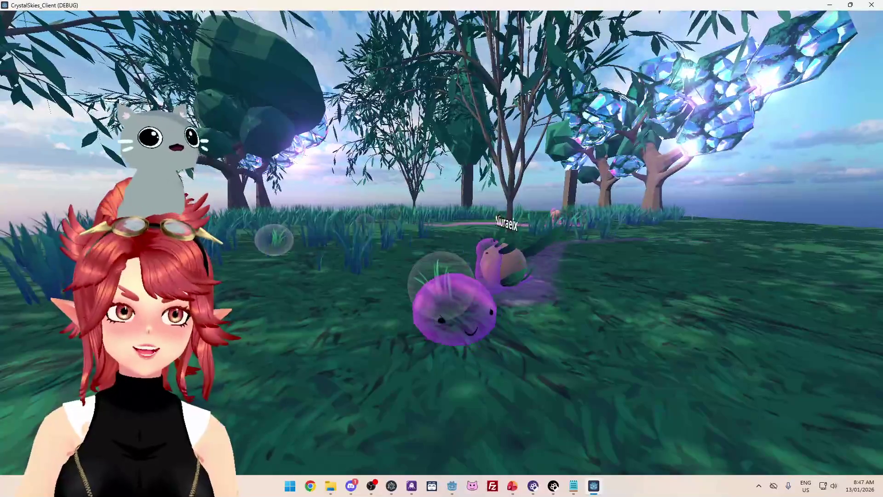
key("a")
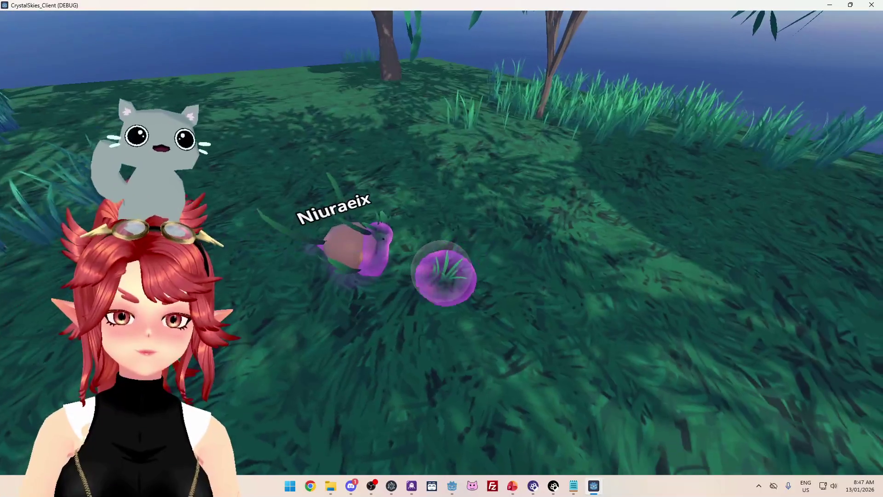
key("a")
key("a")
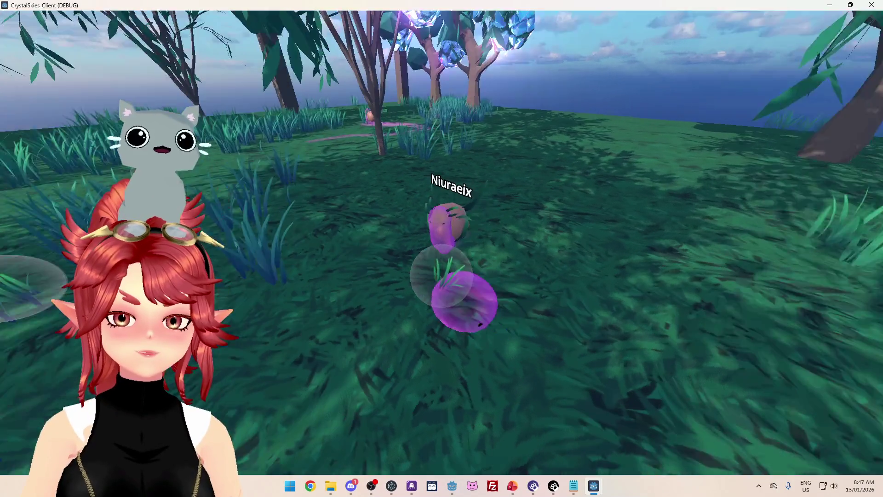
key("a")
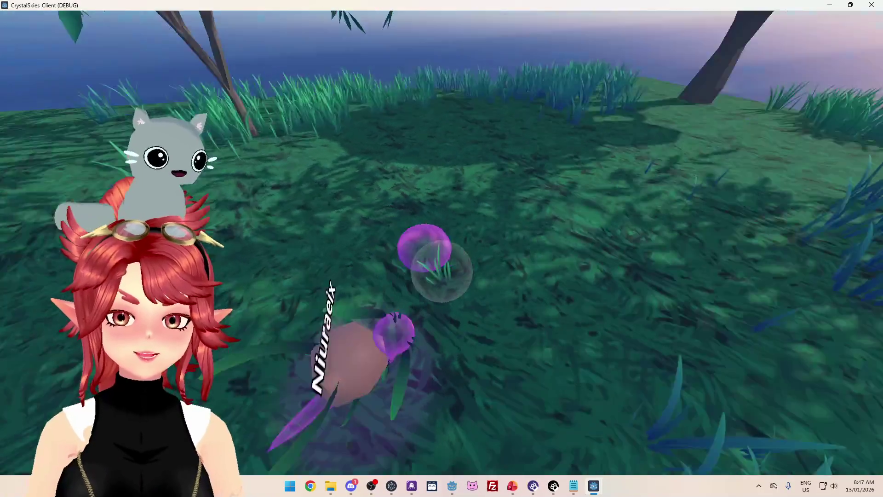
key("a")
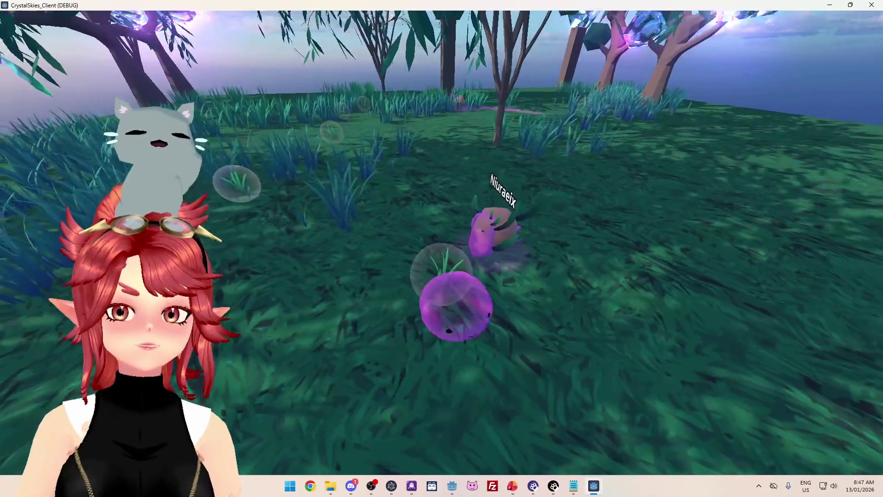
key("a")
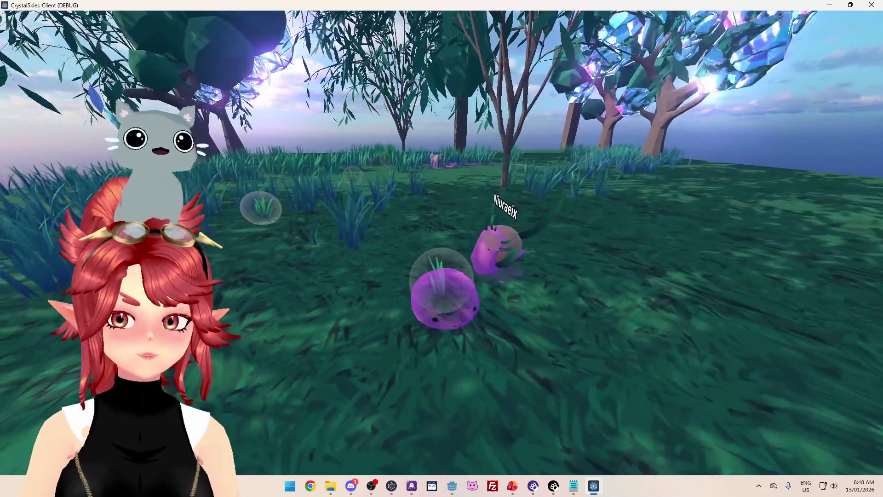
key("a")
- Circle the slime around the other player, then pause the game and switch to PowerPoint
key("d")
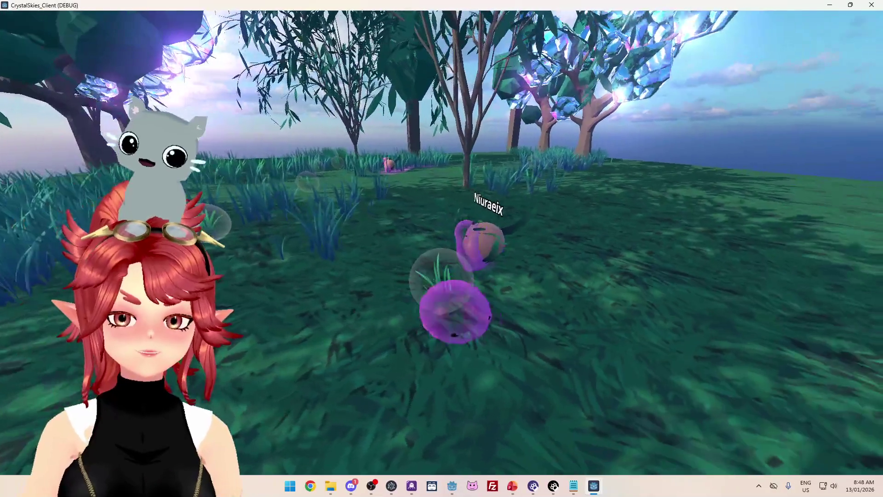
key("a")
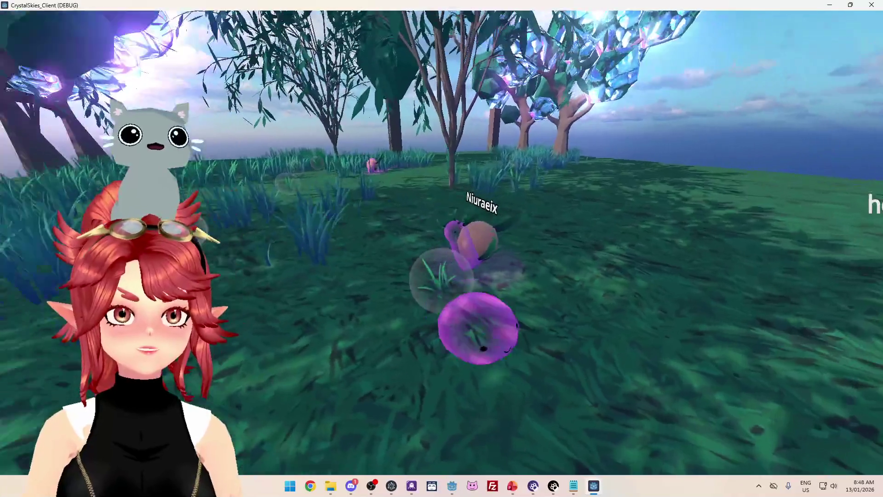
key("d")
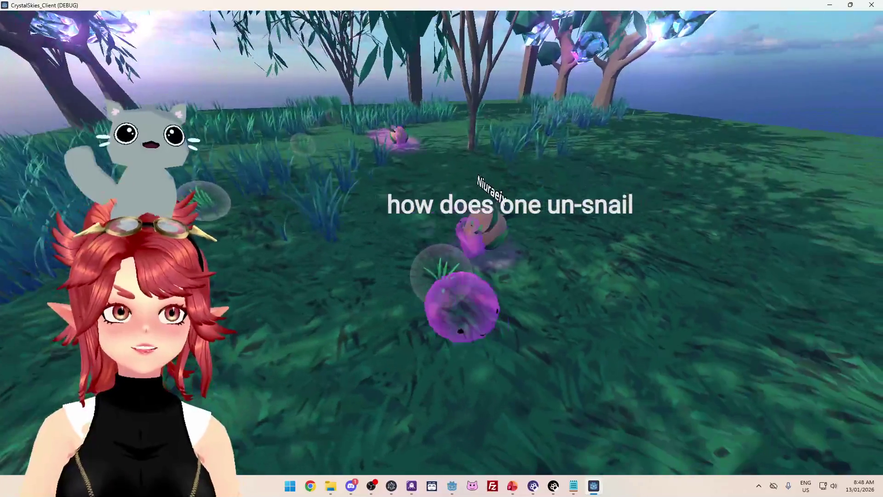
key("d")
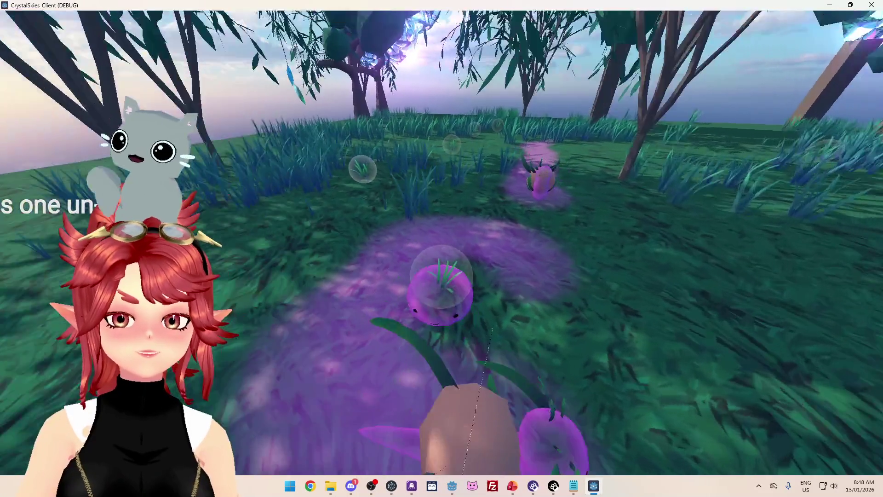
key("d")
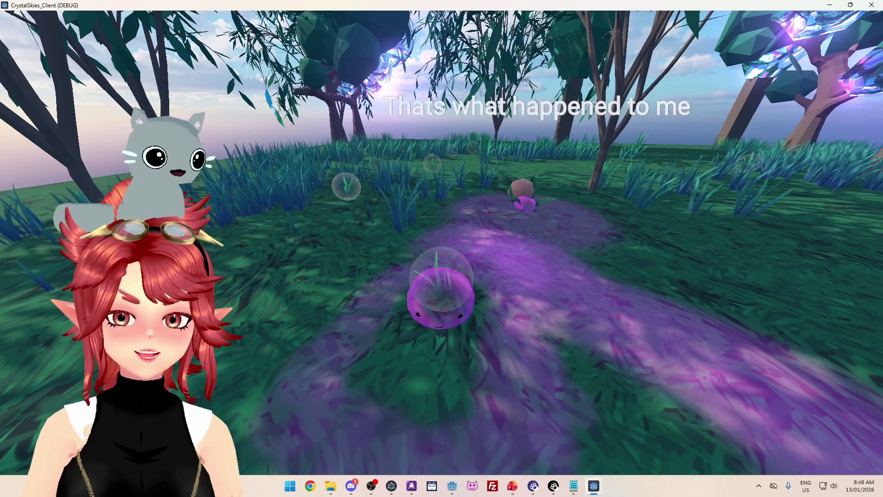
key("d")
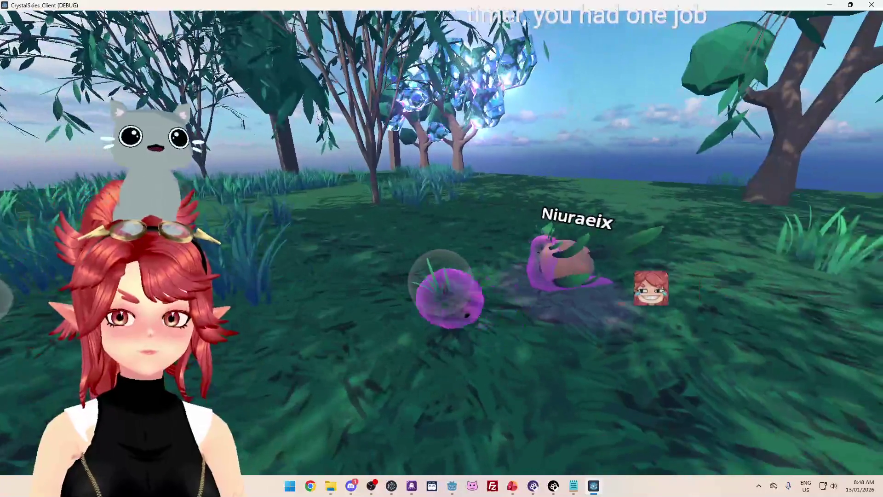
key("Escape")
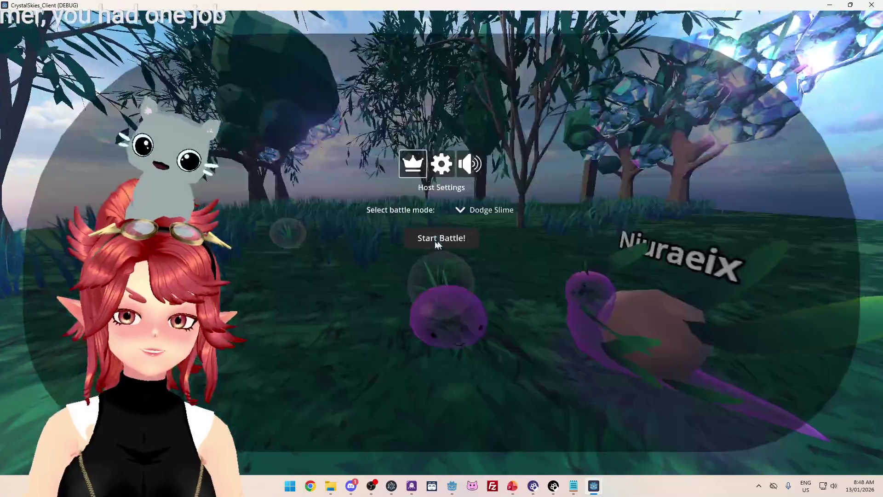
key("alt+Tab")
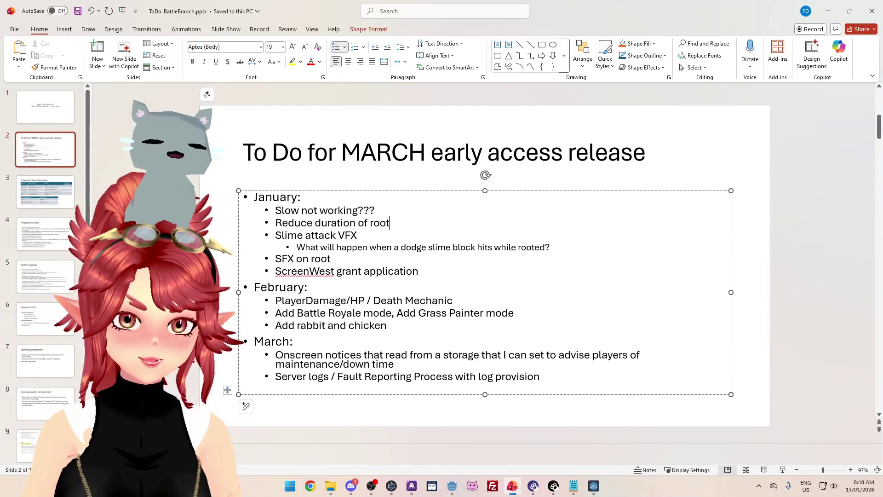
- Add January bullets 'by your own attack' and 'Possibel to be permarooted' under Reduce duration of root
key("Return")
type("If transform into slime after root, you get rooted")
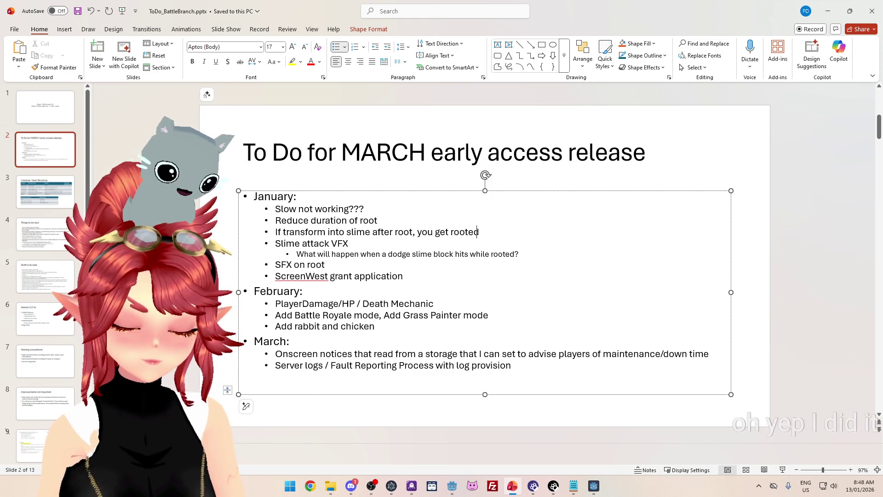
type("by your")
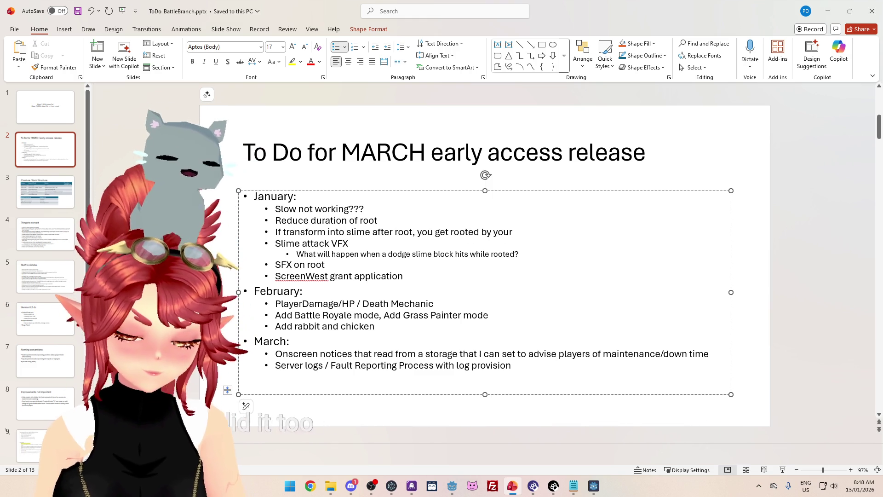
key("Return")
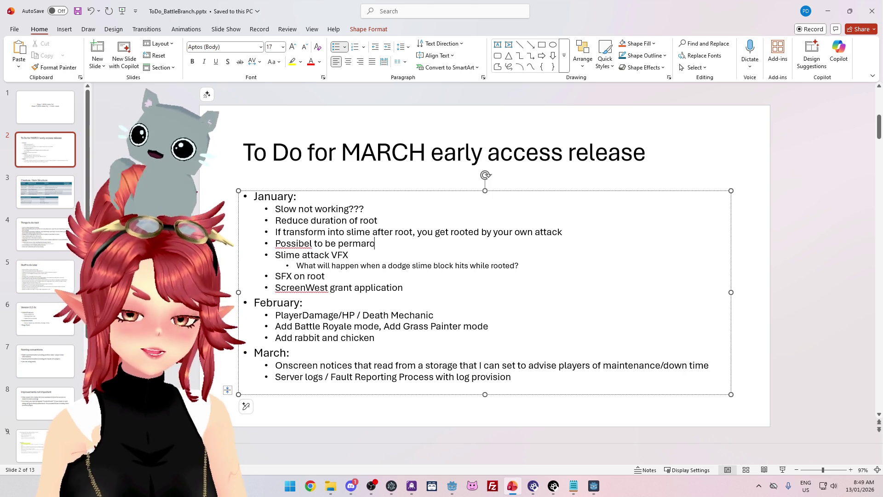
left_click(457, 489)
- Resume the running game briefly, close its window from host settings, and return to the PowerPoint slide
mouse_move(594, 486)
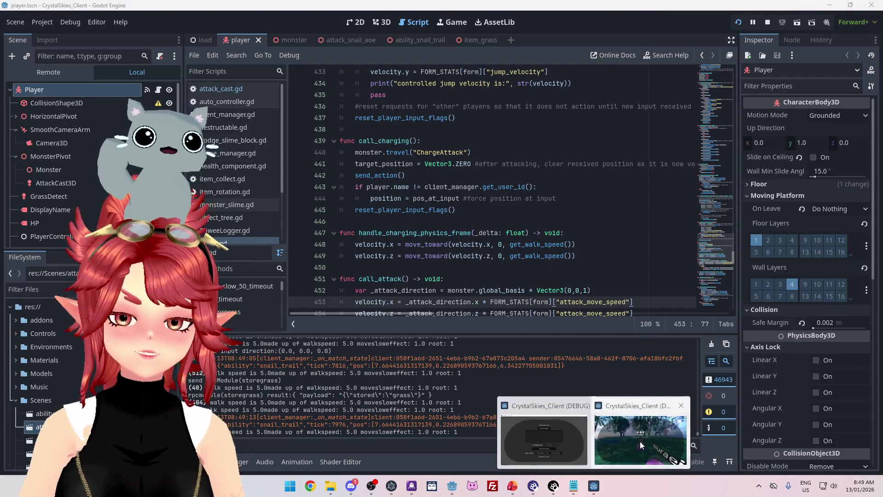
left_click(642, 432)
left_click(469, 245)
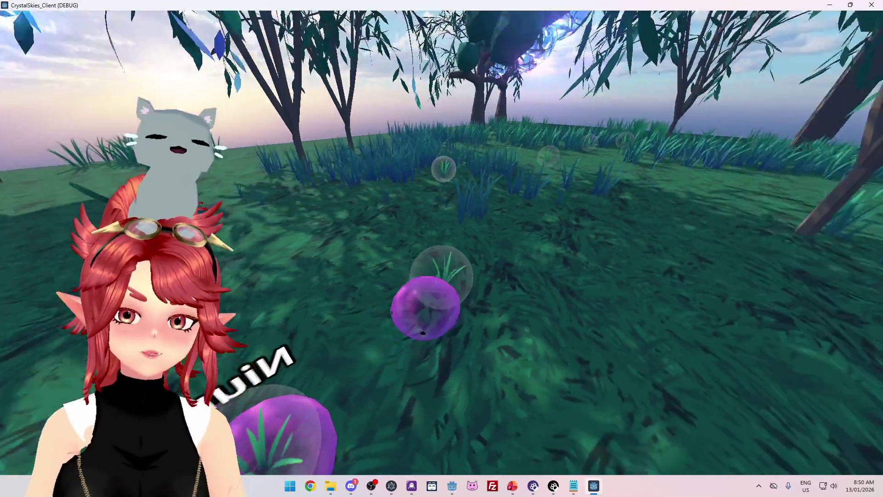
key("Escape")
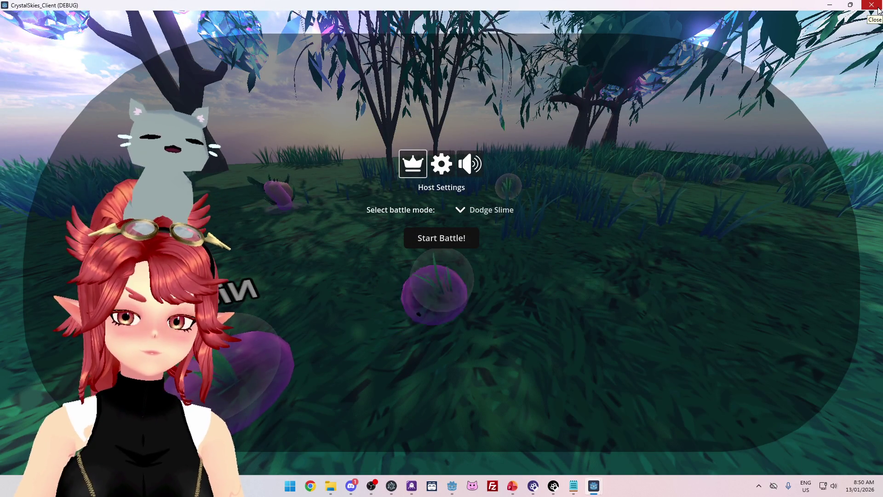
left_click(879, 10)
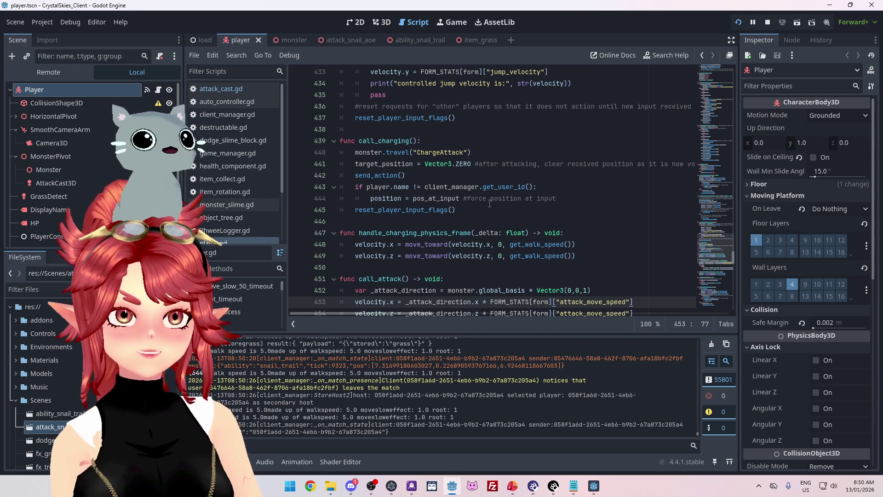
scroll(516, 236, "down", 3)
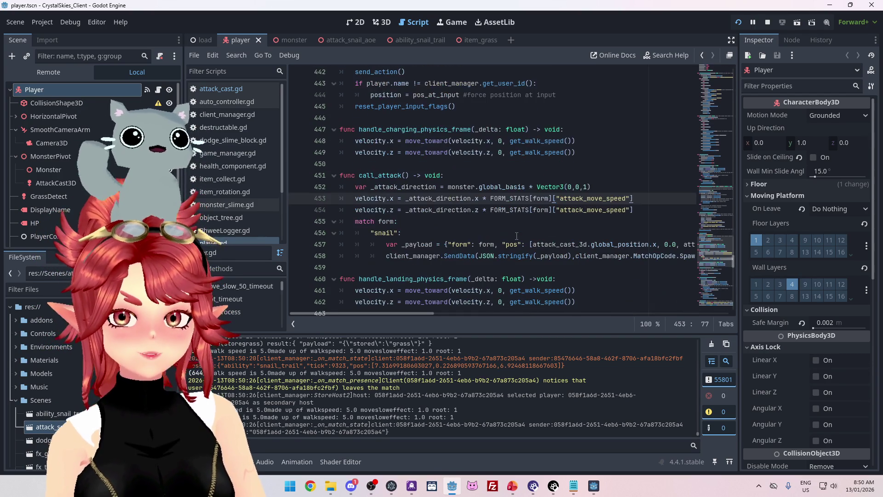
left_click(512, 486)
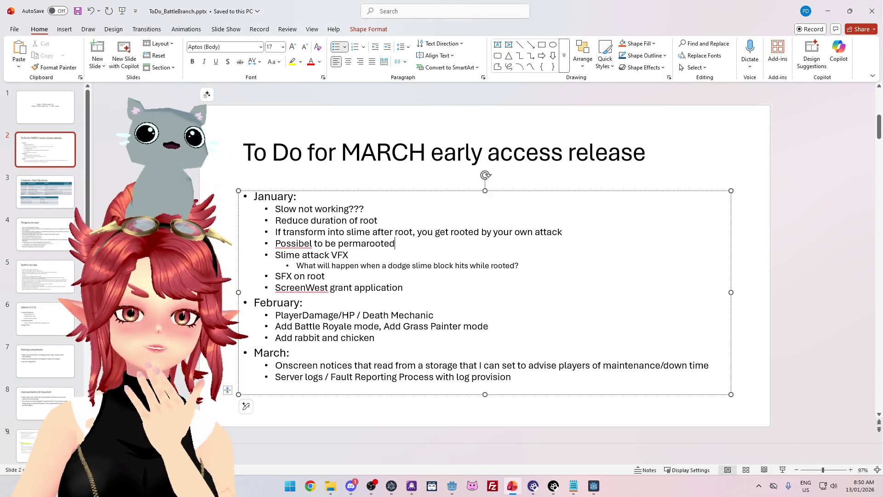
- Correct 'Possibel' to 'Possible' in the fourth January bullet, then scroll through the slide thumbnails
left_click_drag(349, 256, 303, 255)
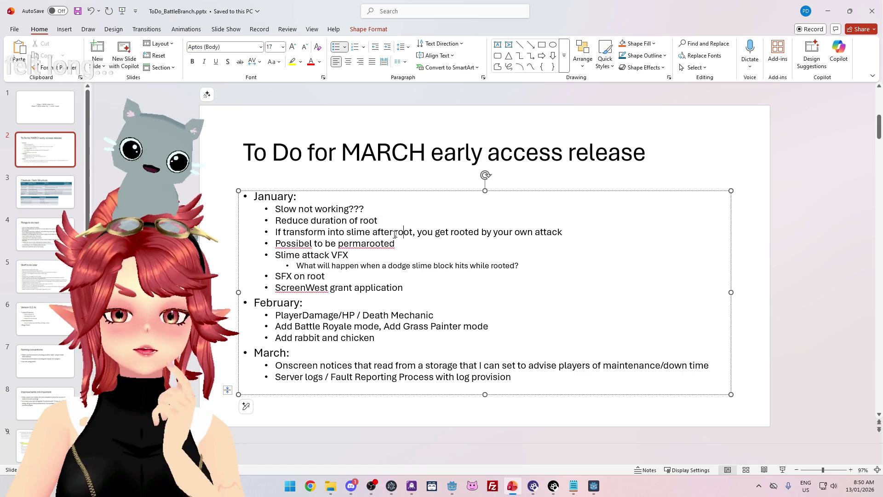
left_click_drag(373, 233, 424, 235)
left_click(304, 244)
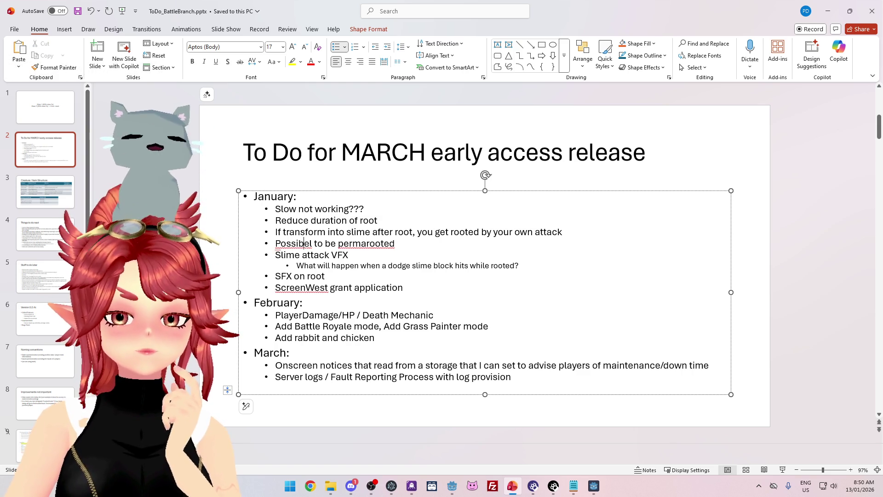
key("Delete")
key("Delete")
type("le")
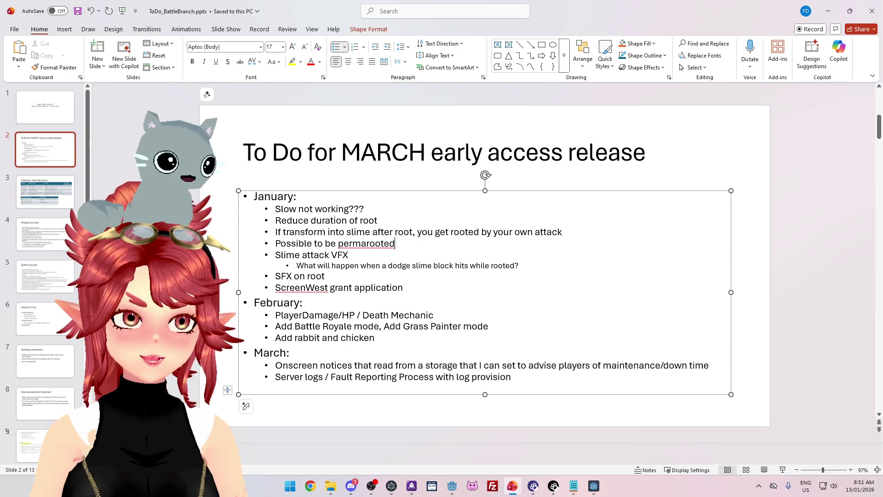
scroll(297, 207, "down", 2)
scroll(299, 221, "up", 3)
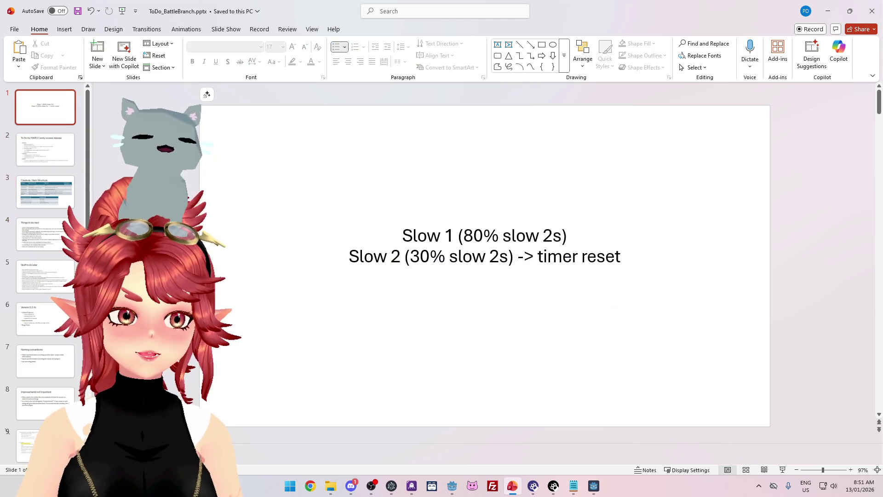
scroll(300, 235, "down", 1)
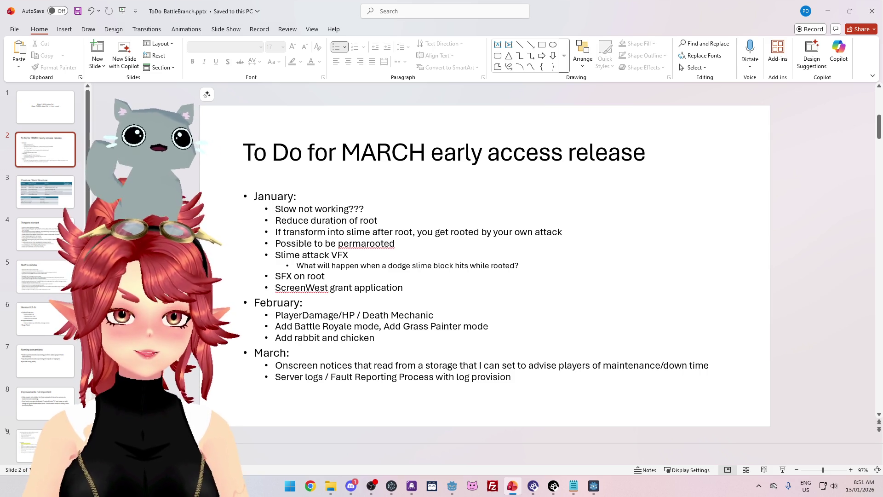
- Select the two walk speed lines in Godot's debugger Output panel, then bring Discord forward
left_click(592, 488)
left_click(452, 486)
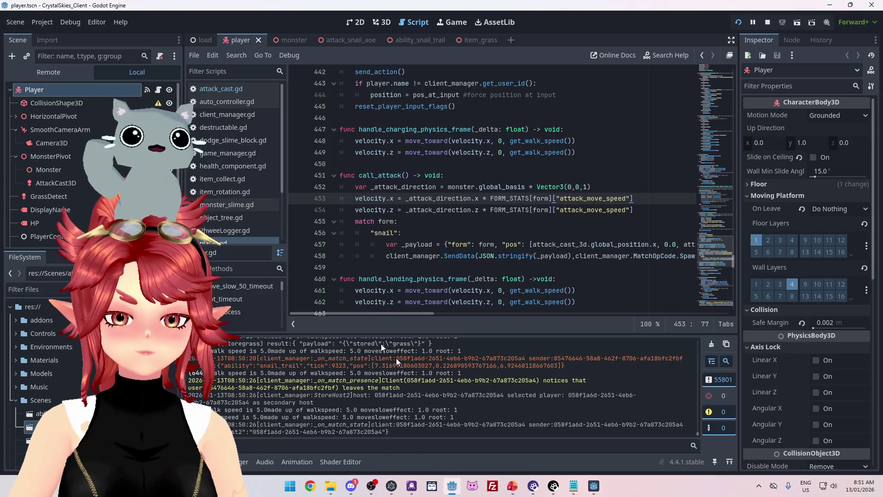
left_click(594, 487)
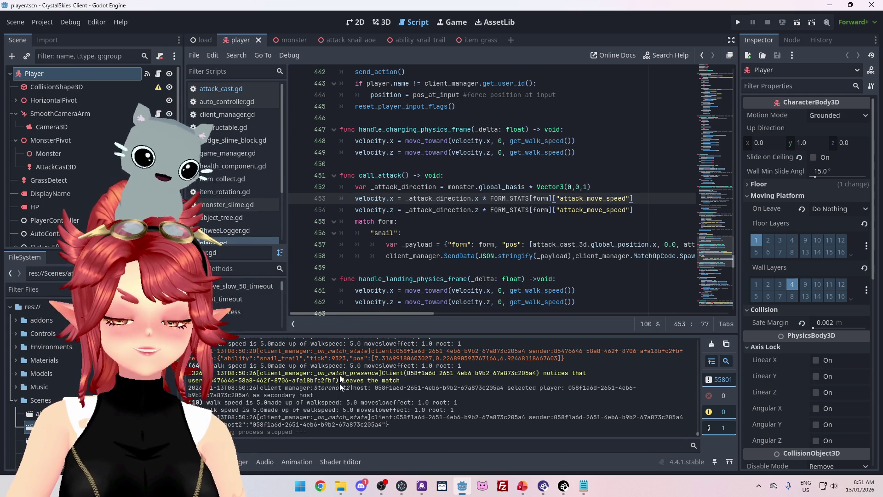
left_click_drag(458, 410, 231, 403)
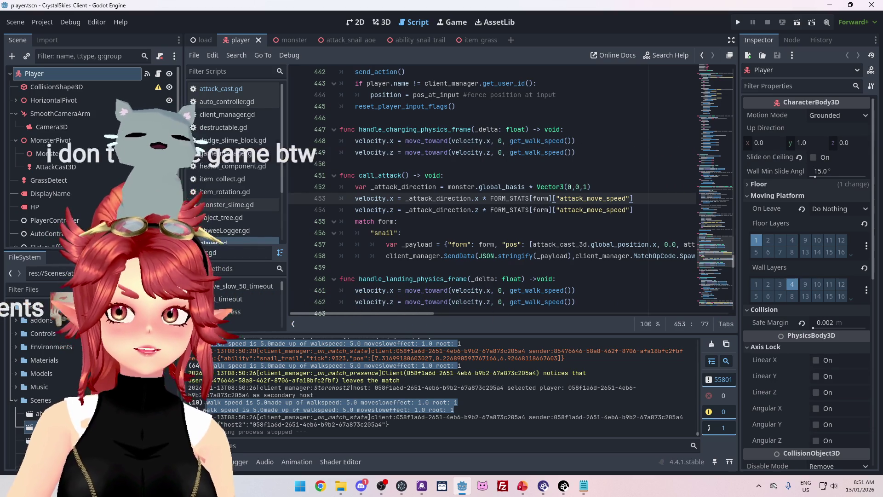
left_click(300, 414)
mouse_move(301, 414)
left_mouse_down()
mouse_move(427, 414)
mouse_move(441, 403)
mouse_move(308, 403)
left_mouse_up()
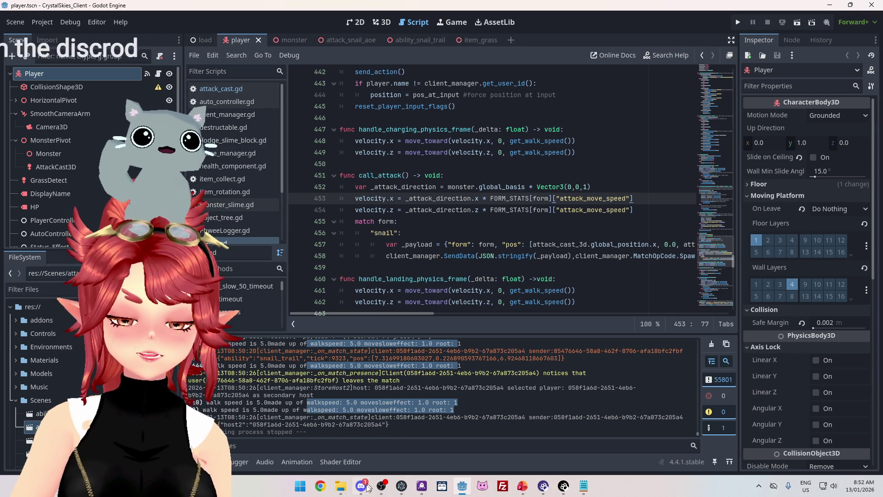
left_click(362, 486)
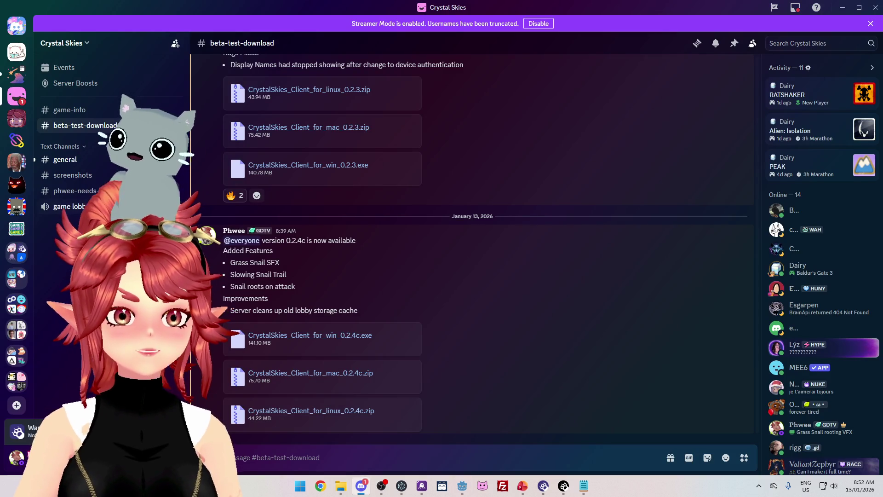
- Browse Crystal Skies #general and Stargazer Shores #welcome, ending back in Crystal Skies #general
left_click(71, 159)
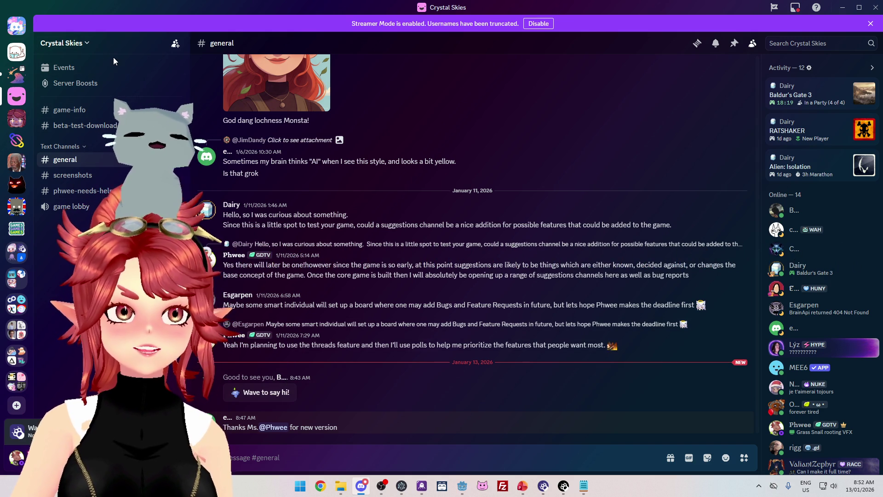
left_click(11, 79)
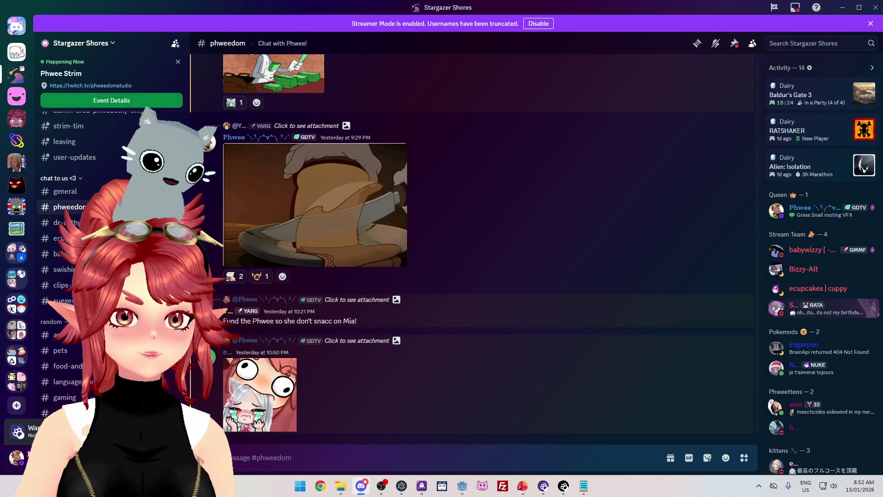
scroll(74, 207, "up", 5)
scroll(73, 207, "up", 3)
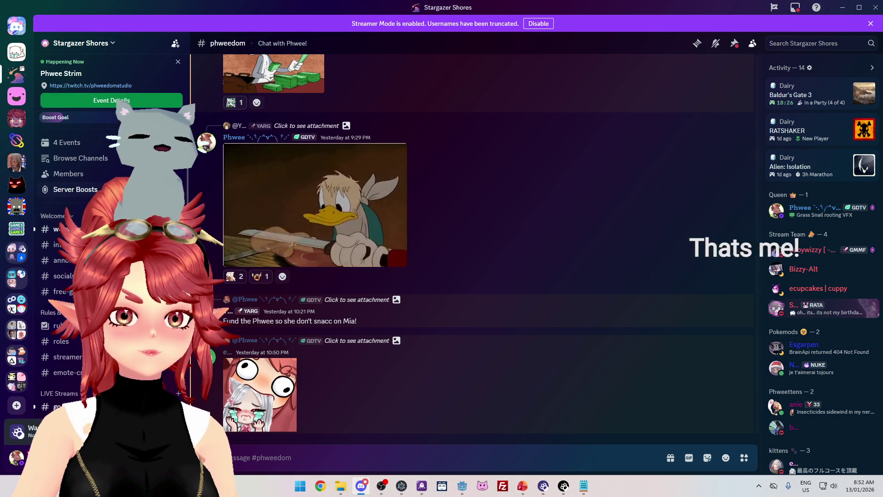
left_click(60, 229)
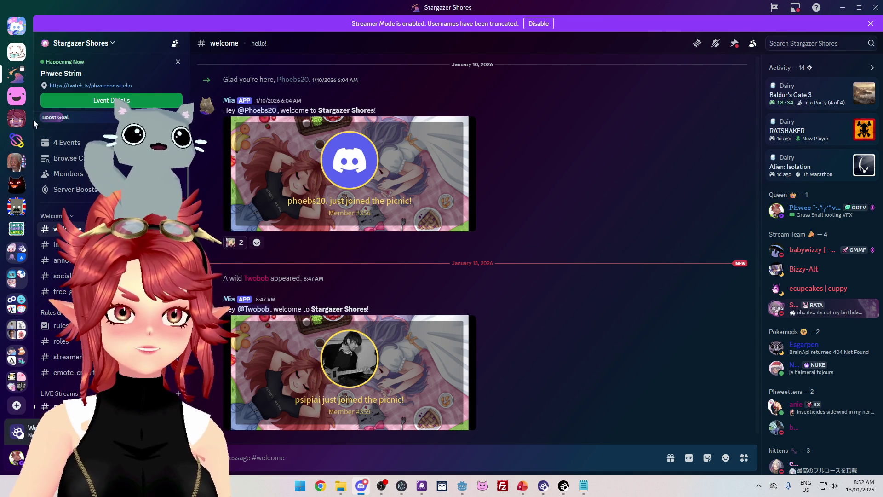
left_click(20, 102)
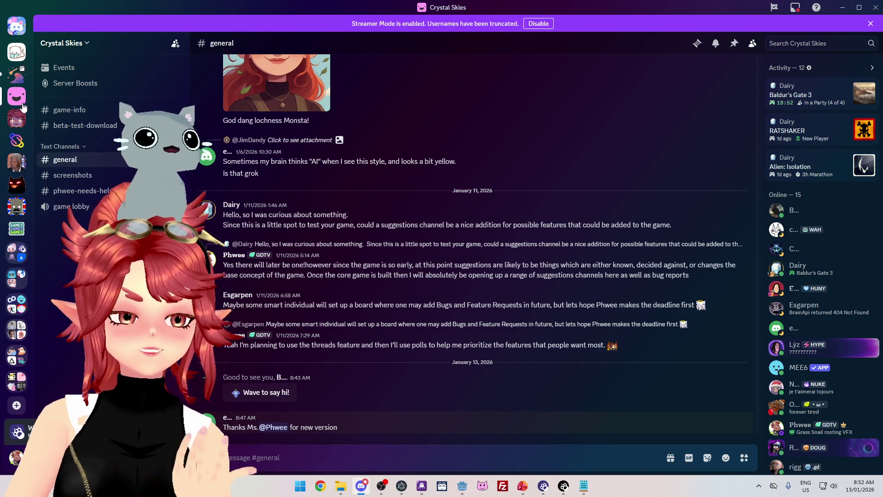
left_click(16, 78)
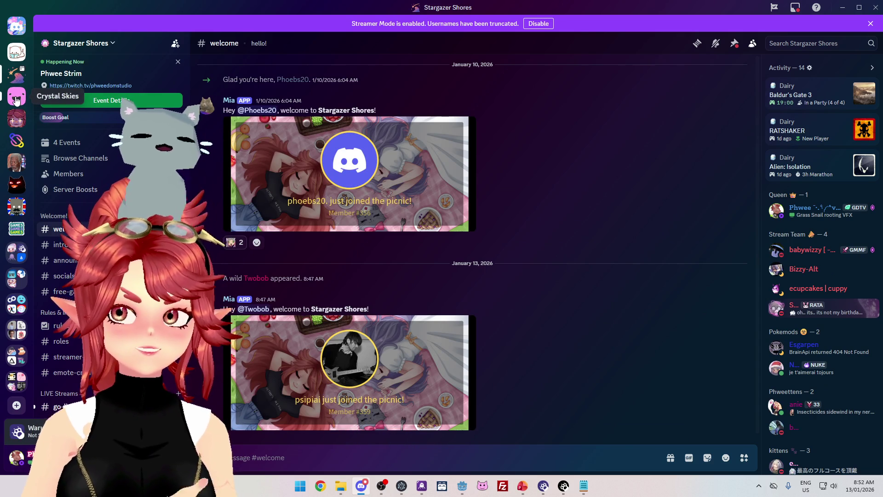
left_click(16, 100)
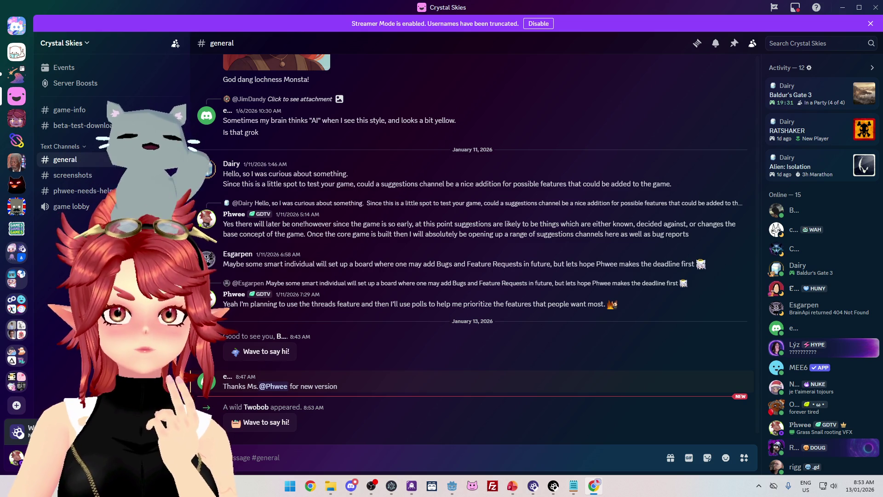
key("alt+Tab")
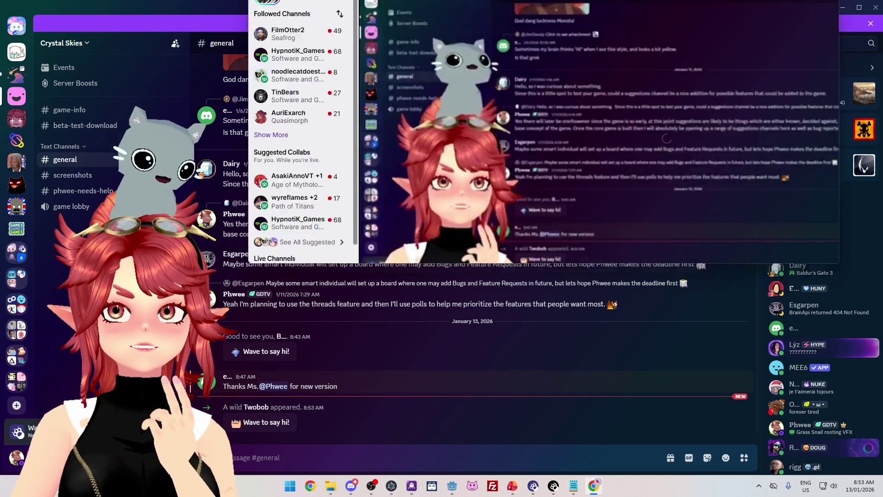
- Maximize the Twitch window, scroll down to the channel's About panels, and make them editable
scroll(506, 331, "down", 5)
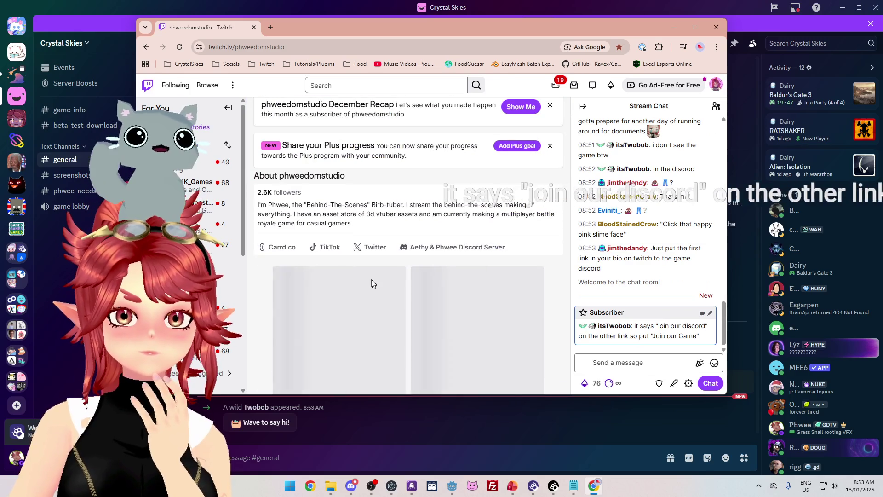
scroll(437, 322, "up", 2)
scroll(418, 308, "down", 1)
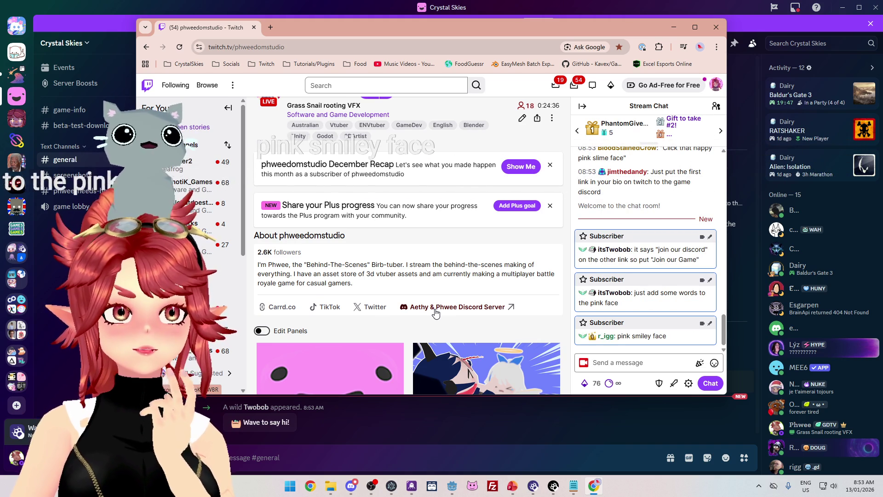
key("super+Up")
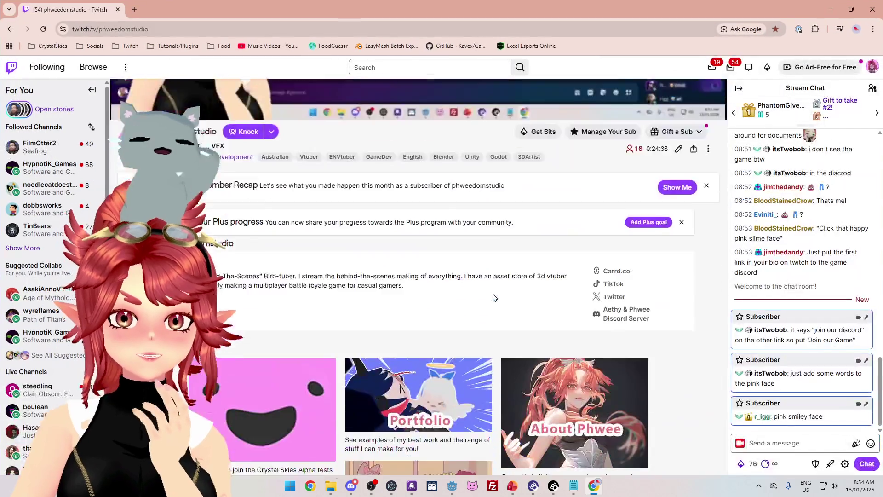
scroll(432, 405, "down", 4)
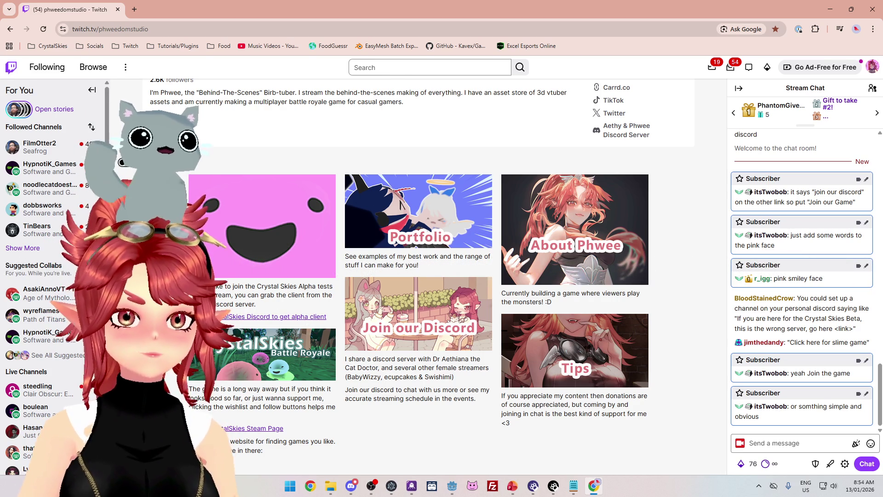
left_click(122, 164)
- Move the Discord link to the top of the first panel's description and relabel it Join Game Discord
scroll(285, 305, "down", 5)
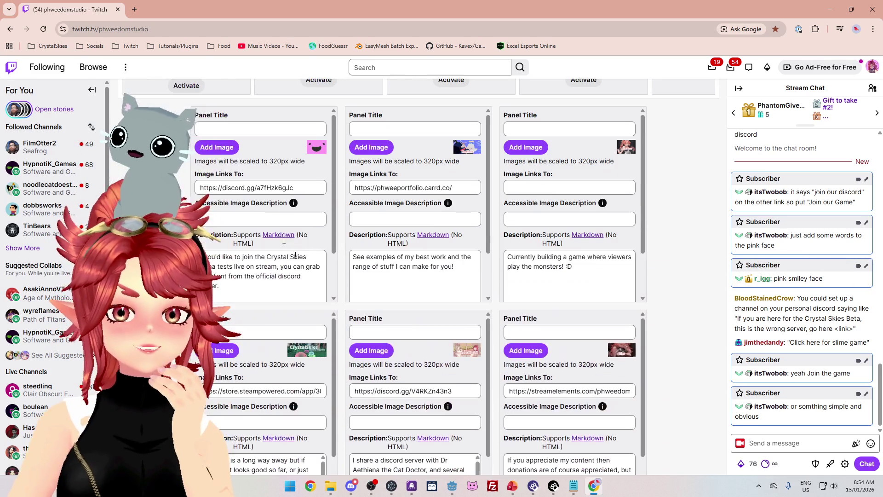
scroll(256, 266, "down", 3)
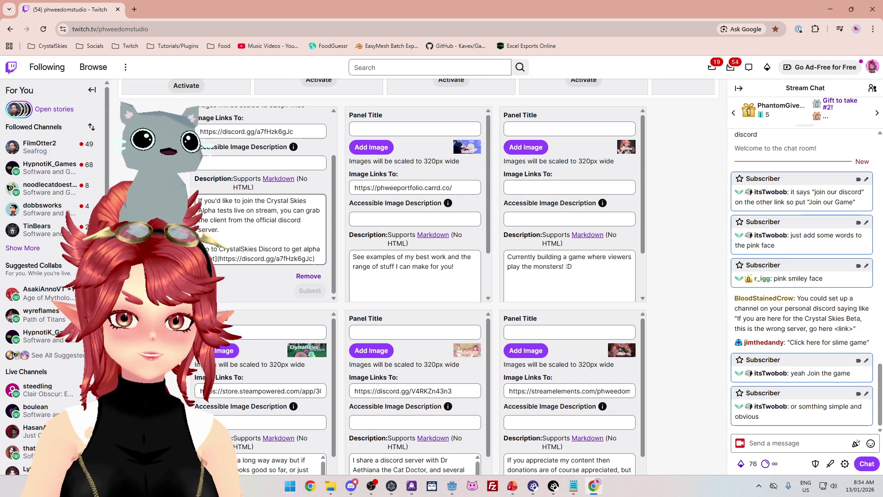
left_click_drag(316, 260, 211, 249)
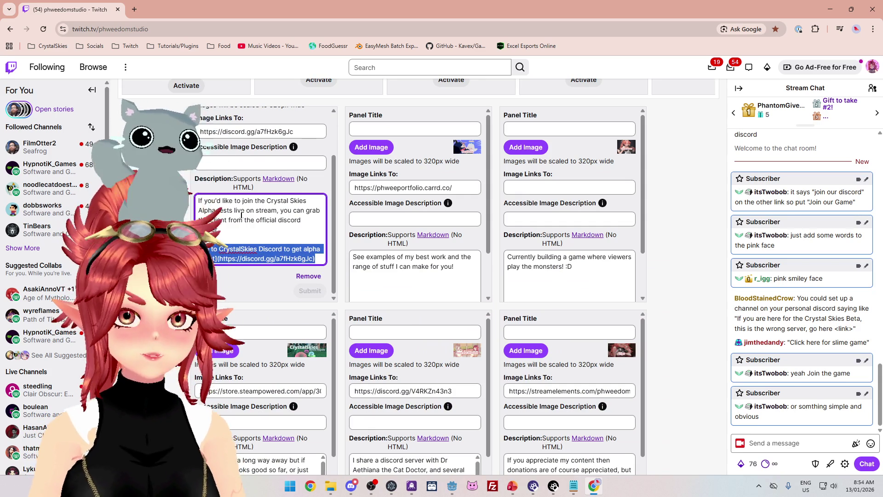
scroll(211, 249, "up", 1)
key("ctrl+v")
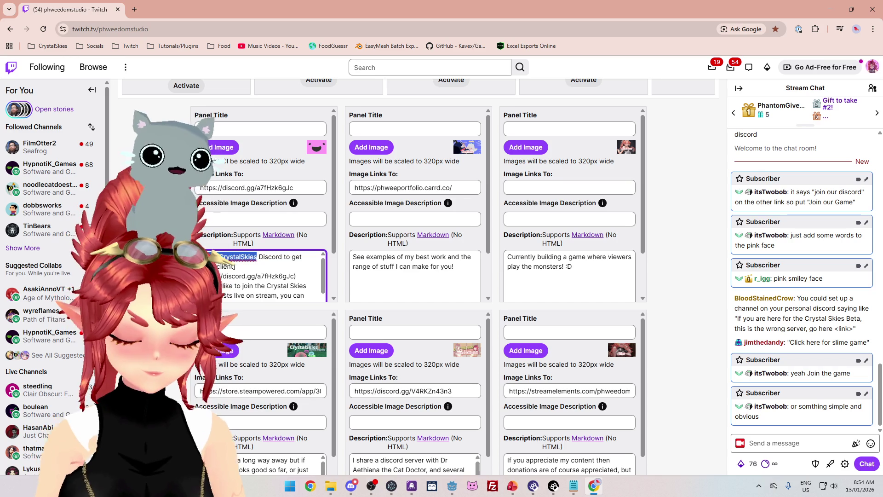
key("BackSpace")
type("Game")
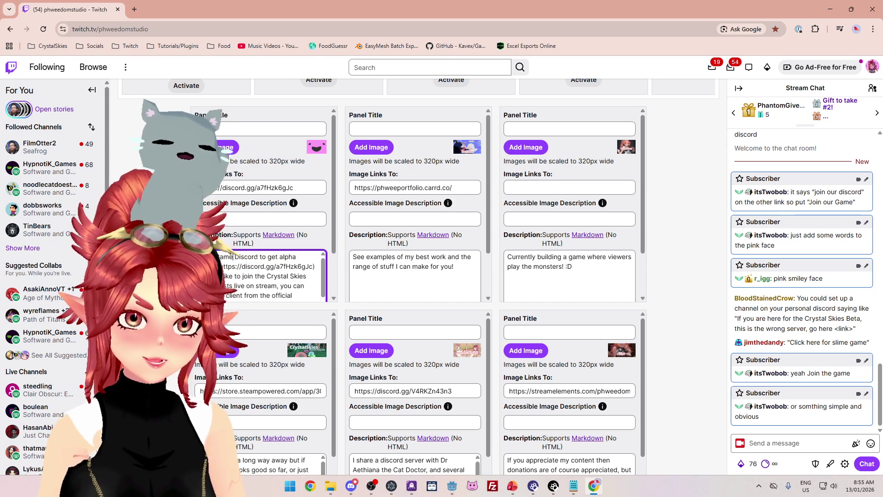
key("Delete")
key("Delete")
key("Delete")
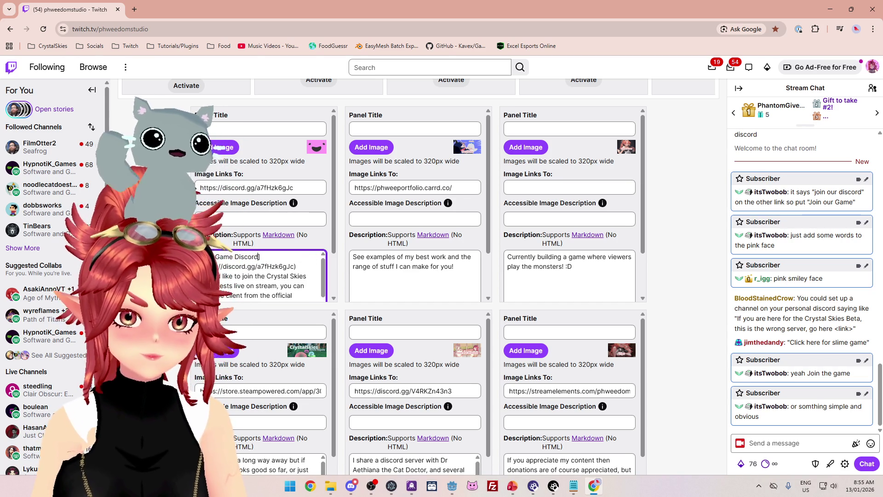
- Submit the edited first panel and turn Edit Panels off
scroll(295, 257, "down", 2)
left_click(310, 295)
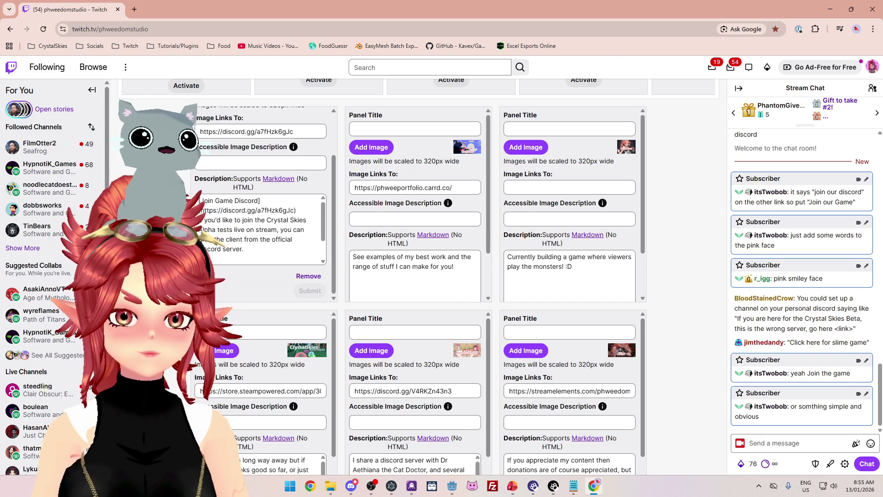
scroll(205, 176, "up", 3)
left_click(205, 176)
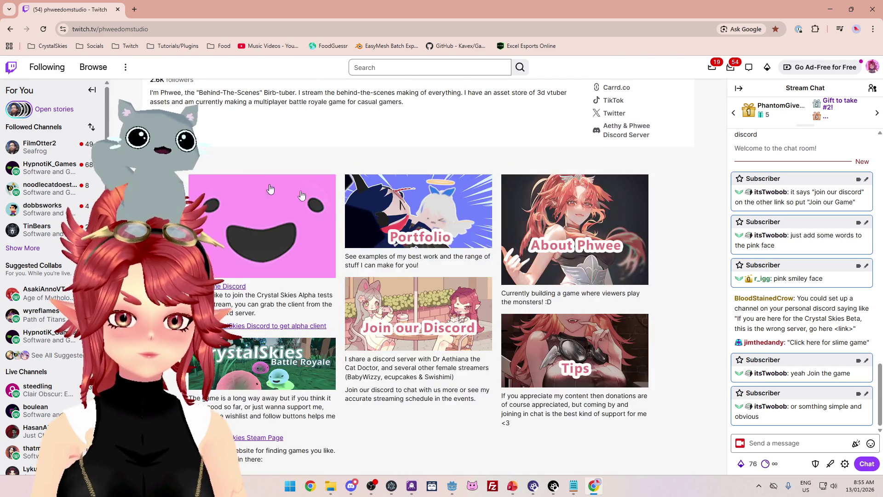
- Scroll down the channel's About section to the panel editors
scroll(241, 184, "down", 1)
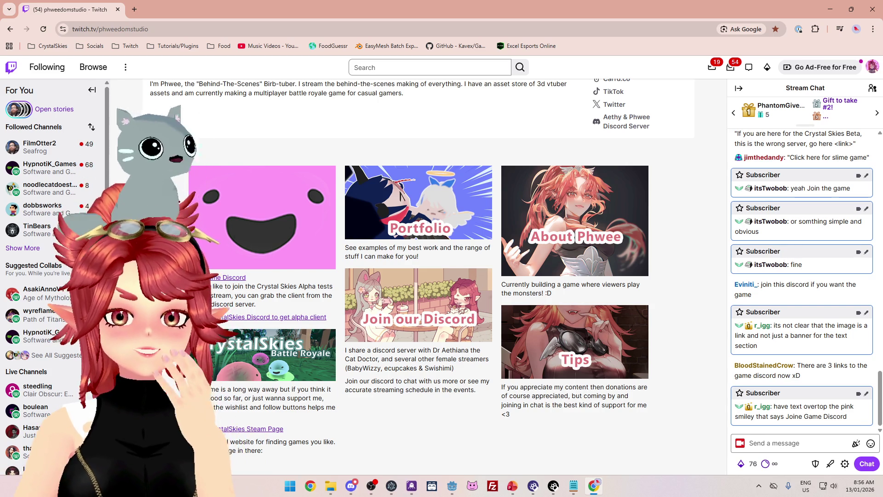
scroll(456, 277, "down", 4)
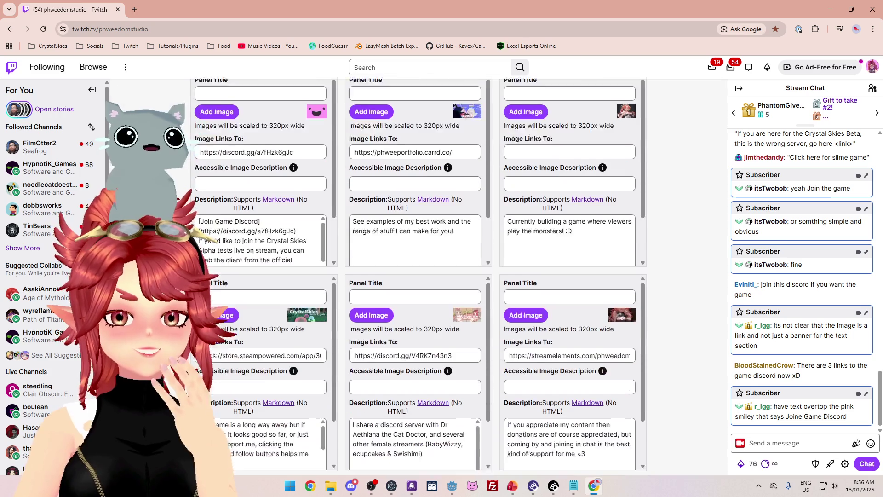
- Delete the words 'Go to' from the first panel's description
scroll(269, 232, "down", 1)
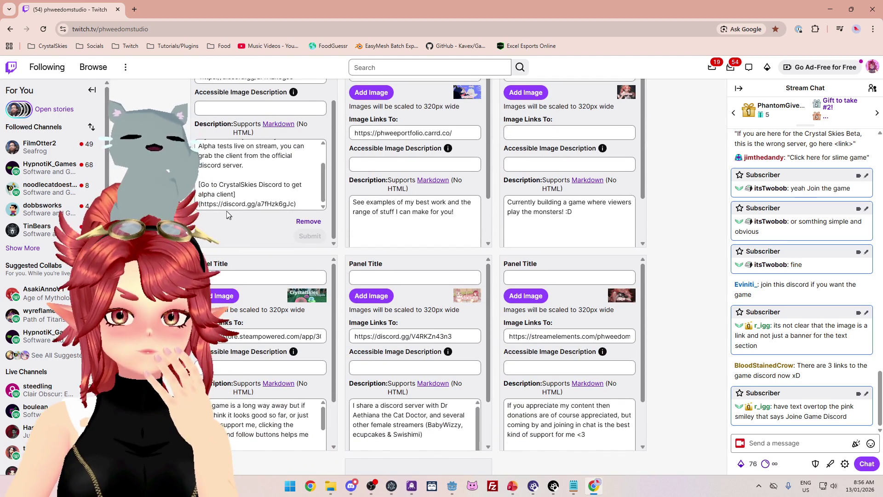
left_click(211, 194)
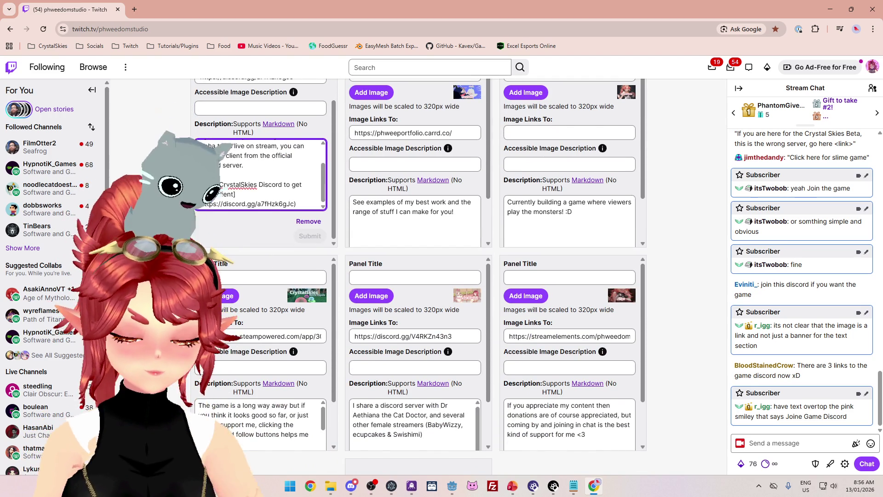
type("bet")
left_click_drag(219, 184, 201, 185)
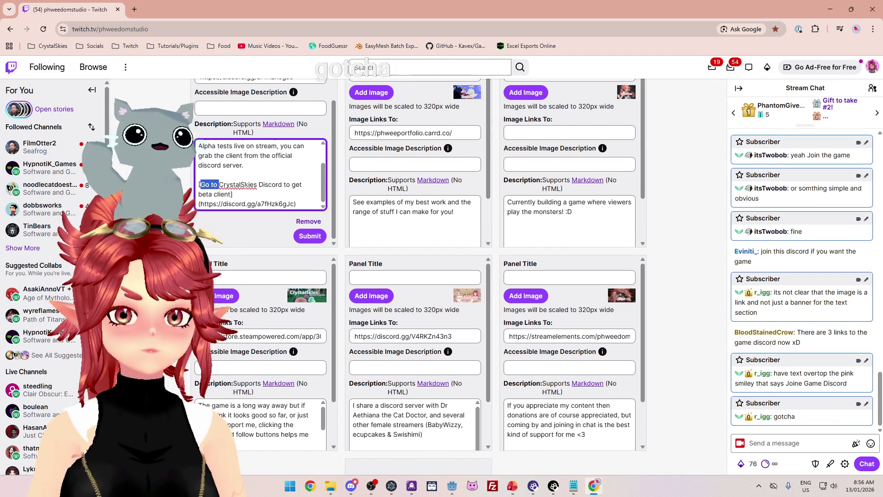
key("BackSpace")
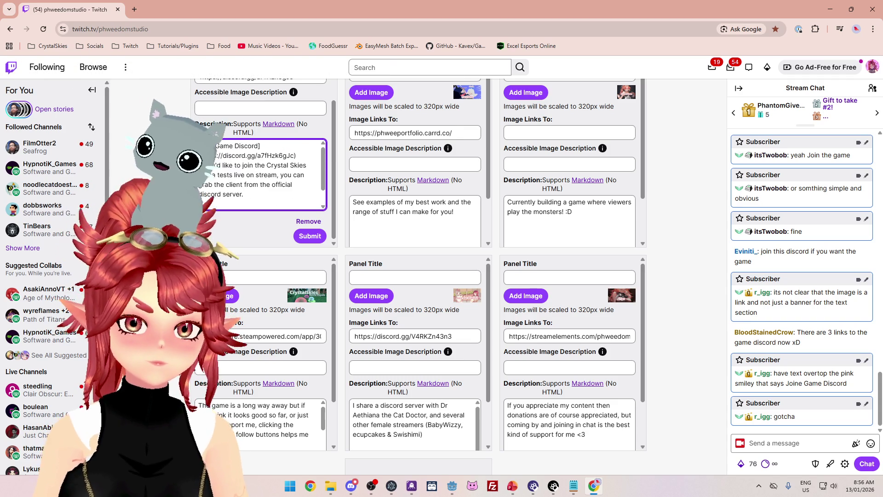
scroll(273, 183, "down", 1)
scroll(273, 185, "up", 3)
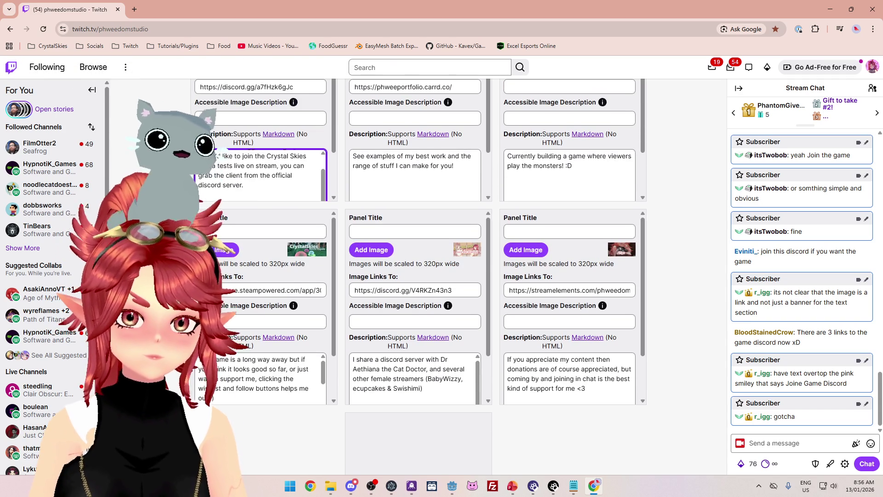
scroll(260, 221, "up", 1)
- Change 'Game' to 'CrystalSkies' in the link, remove the trailing link text, submit, and exit editing
double_click(224, 202)
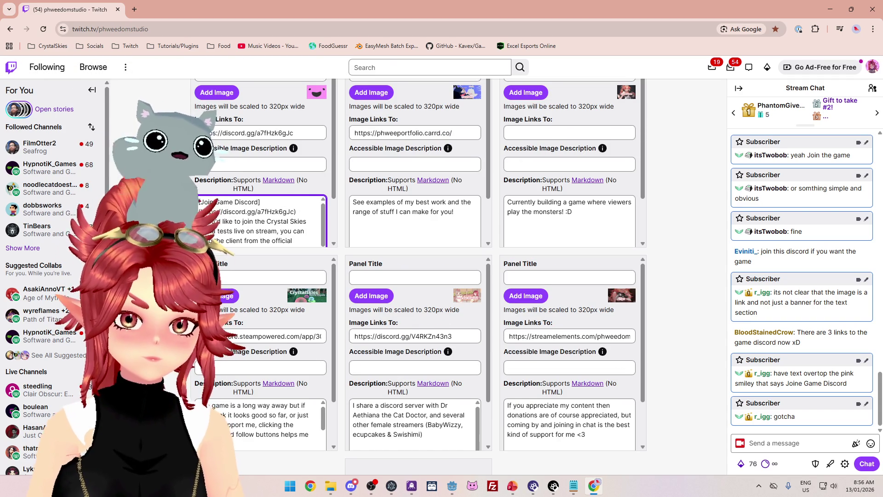
type("CrystalSkies")
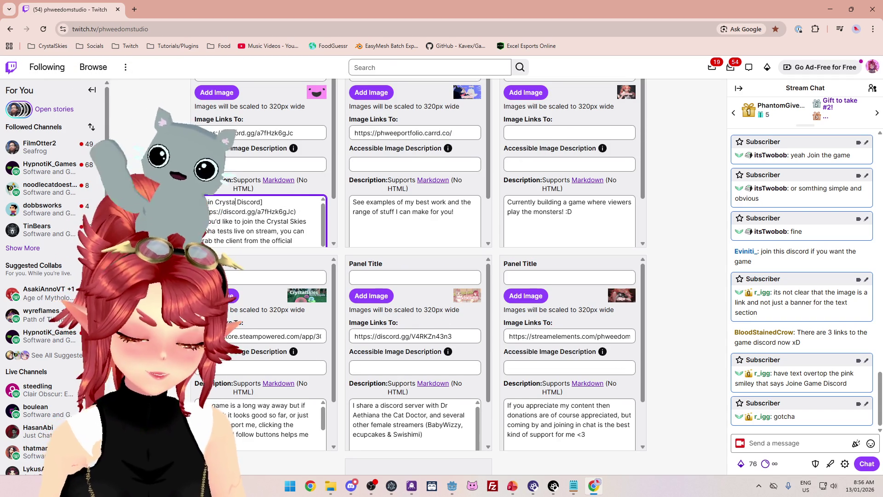
scroll(261, 221, "down", 5)
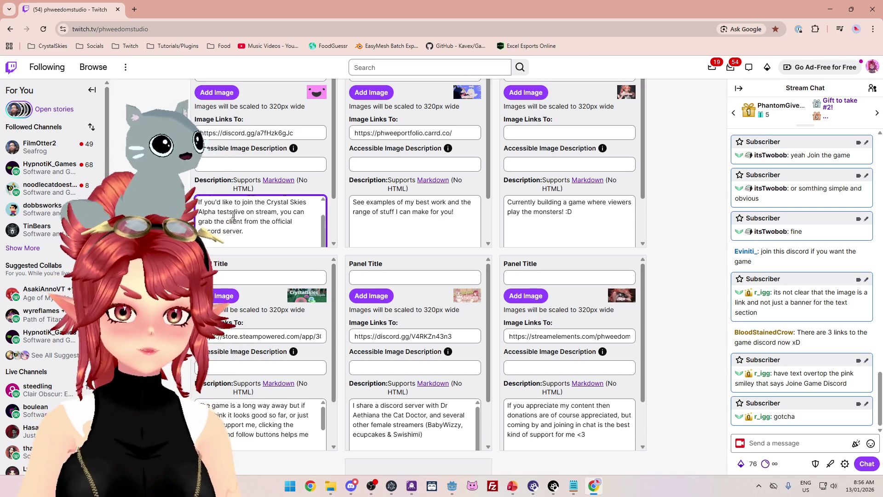
key("BackSpace")
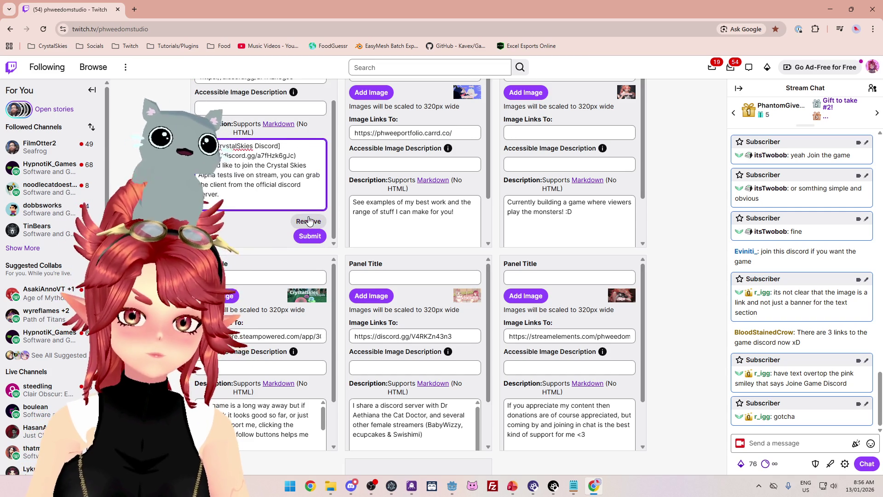
left_click(308, 237)
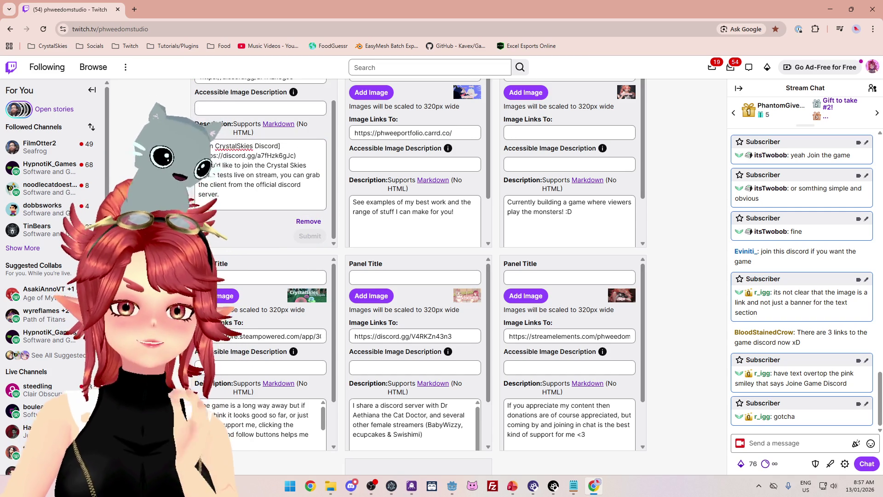
scroll(455, 276, "up", 3)
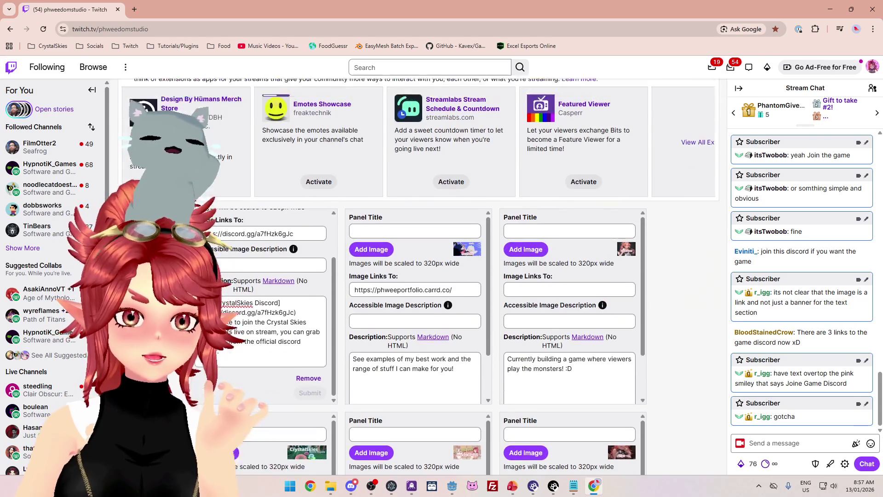
scroll(455, 276, "up", 3)
left_click(134, 165)
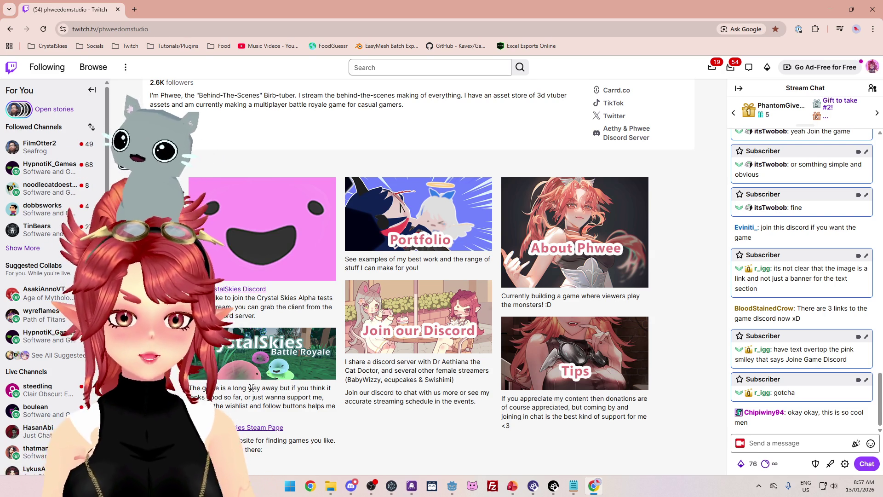
- Turn panel editing on and copy the Join CrystalSkies Discord link lines
left_click(126, 165)
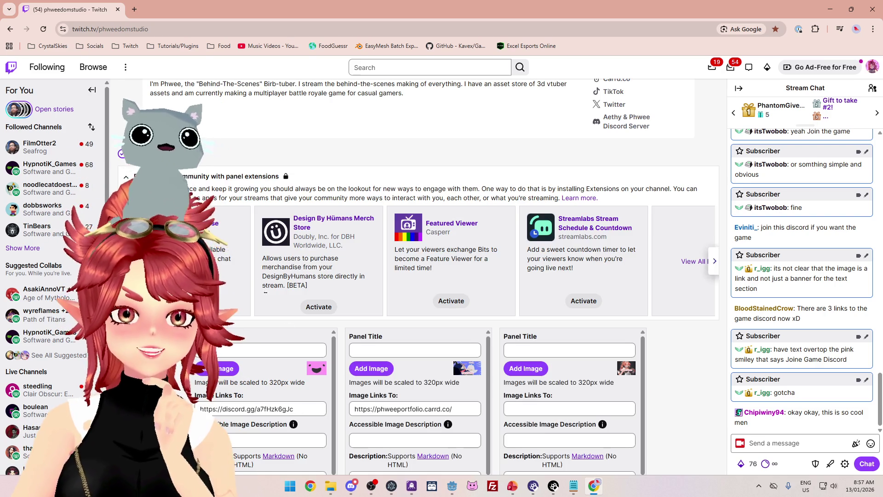
scroll(125, 165, "down", 4)
scroll(223, 333, "down", 1)
scroll(223, 332, "up", 1)
left_click_drag(296, 304, 199, 294)
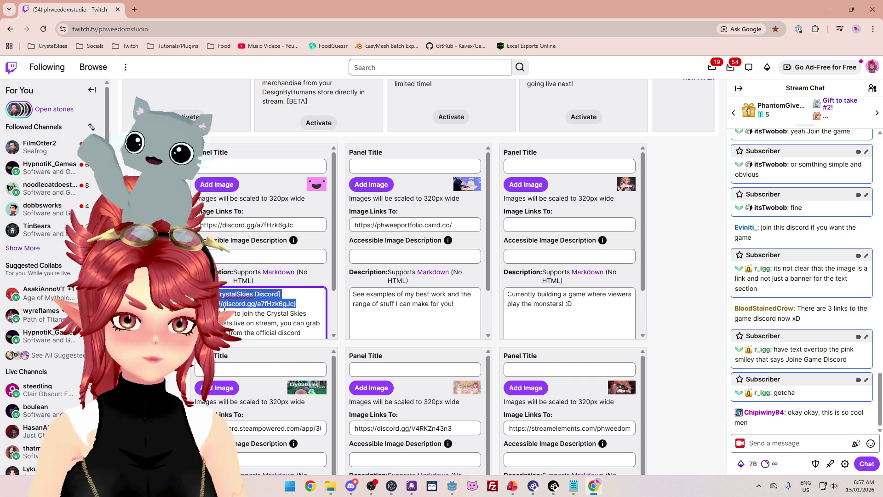
scroll(274, 330, "down", 5)
scroll(239, 414, "down", 2)
scroll(239, 414, "up", 1)
key("ctrl+c")
- Paste the Discord link above the Steam panel's description with a blank line, then submit
left_click(199, 405)
key("ctrl+v")
key("Return")
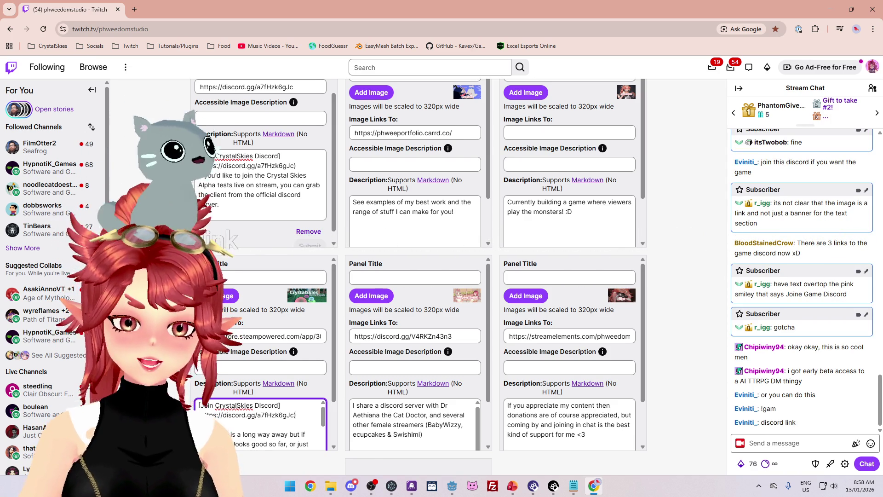
scroll(196, 382, "up", 5)
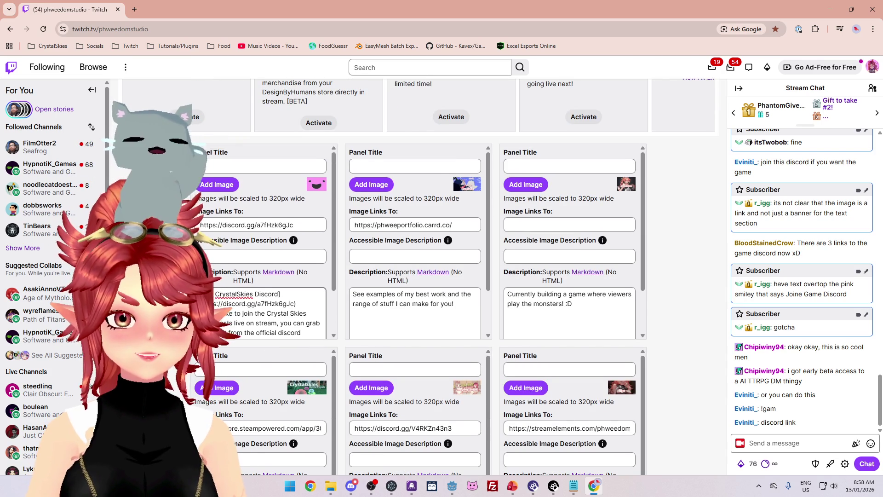
scroll(285, 304, "down", 5)
scroll(303, 391, "down", 8)
left_click(308, 347)
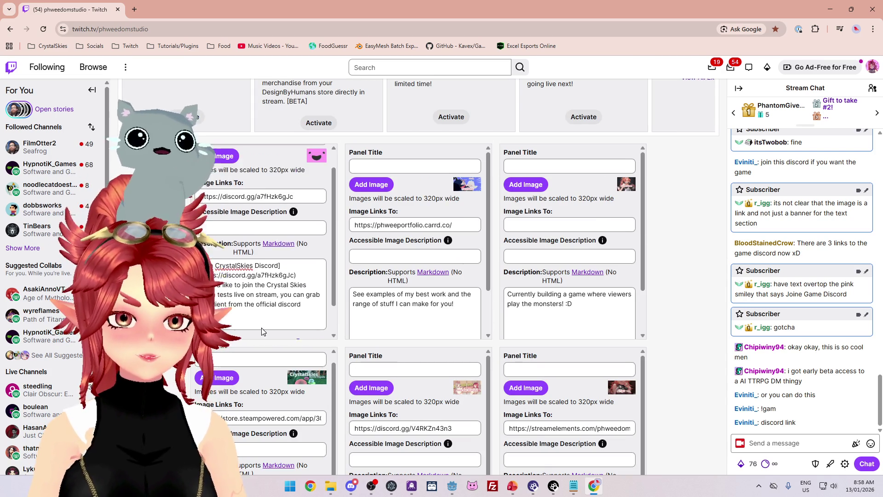
- Remove the pink smiley Discord panel, confirm the removal, and leave panel editing
left_click(308, 313)
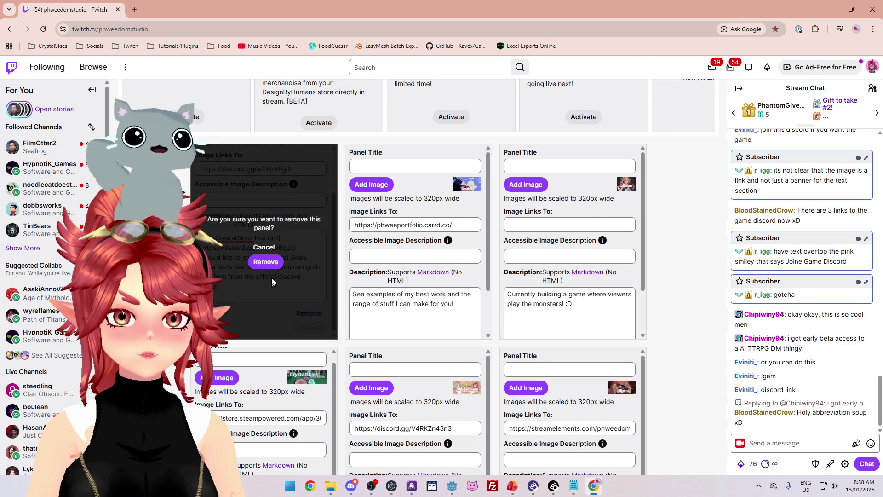
left_click(266, 262)
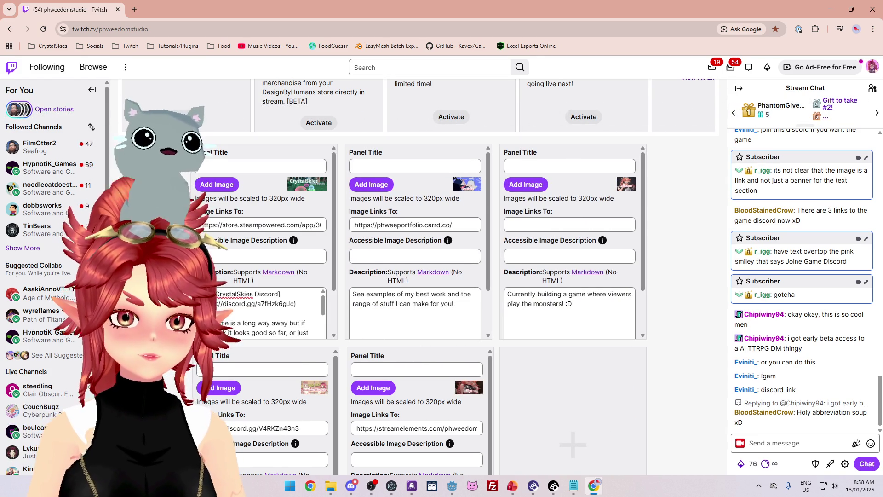
scroll(456, 276, "up", 4)
left_click(123, 156)
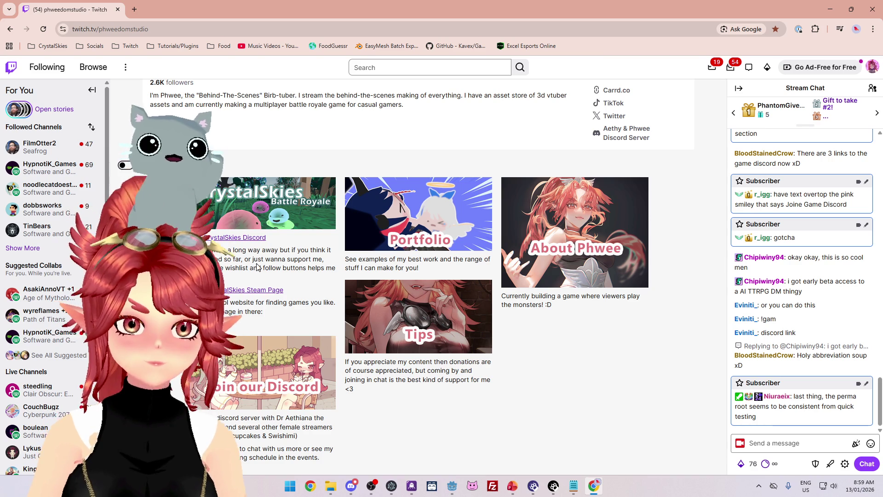
- Append PERMANENTLY to the 'own attack' to-do item in PowerPoint, save, and minimize it
left_click(513, 486)
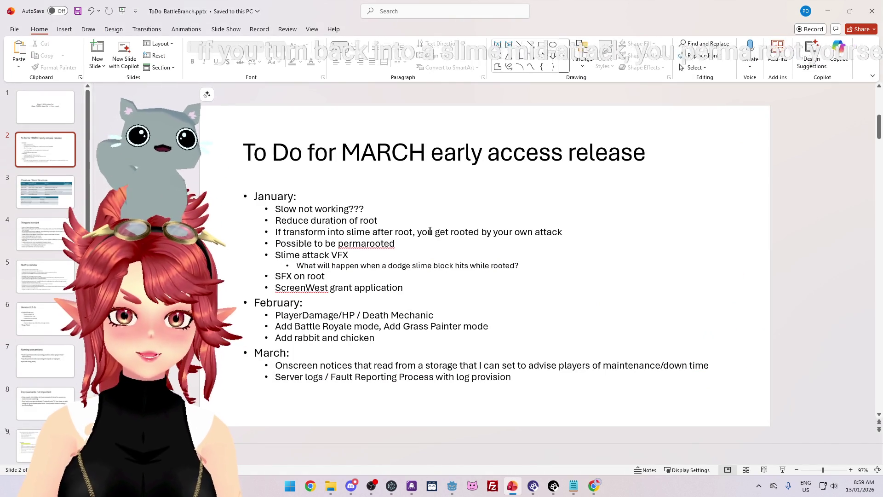
left_click(563, 232)
type("PERMANENT")
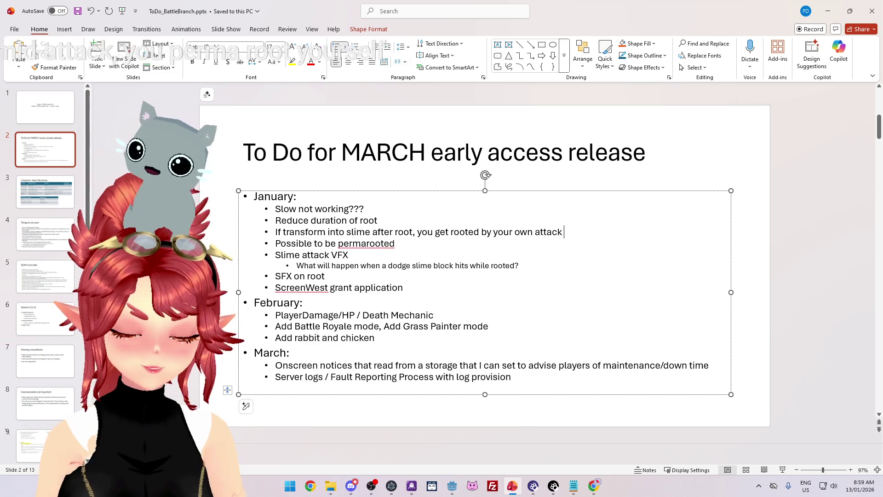
type("LY")
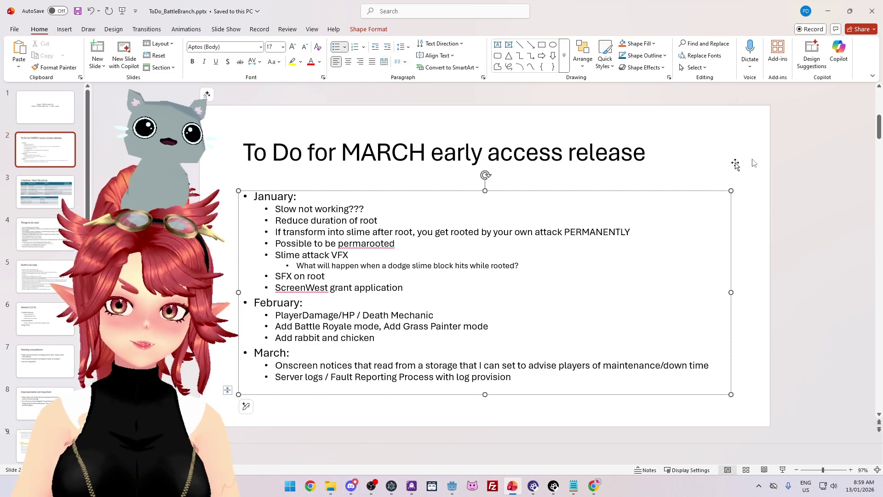
key("ctrl+s")
left_click(828, 10)
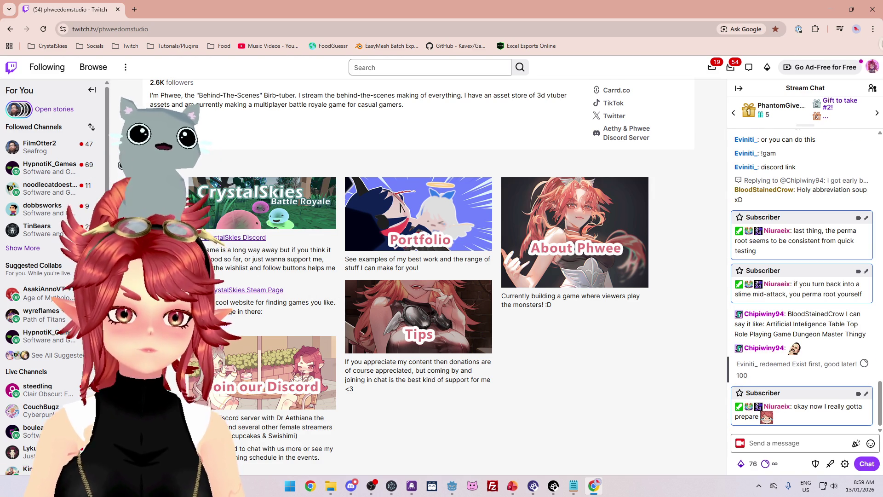
- Paste the CrystalSkies Discord link under the Steam Page link, submit, and exit panel editing
left_click(159, 163)
scroll(252, 270, "down", 6)
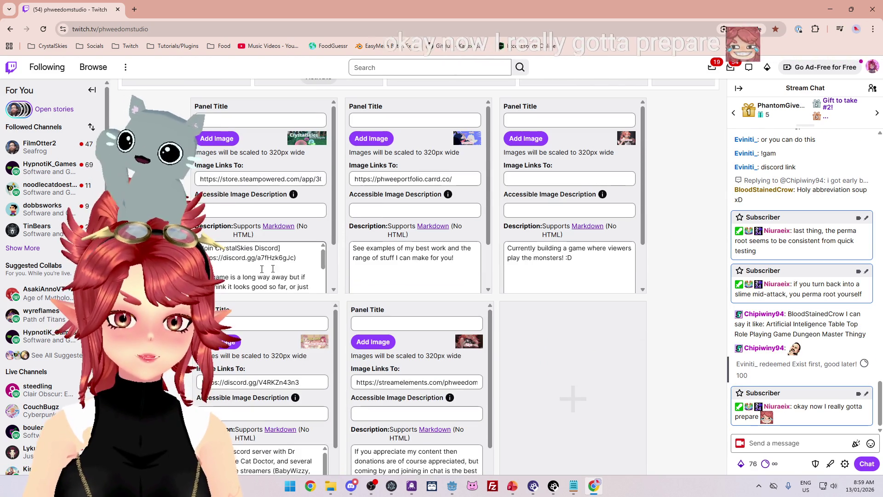
left_click(253, 269)
scroll(244, 267, "down", 3)
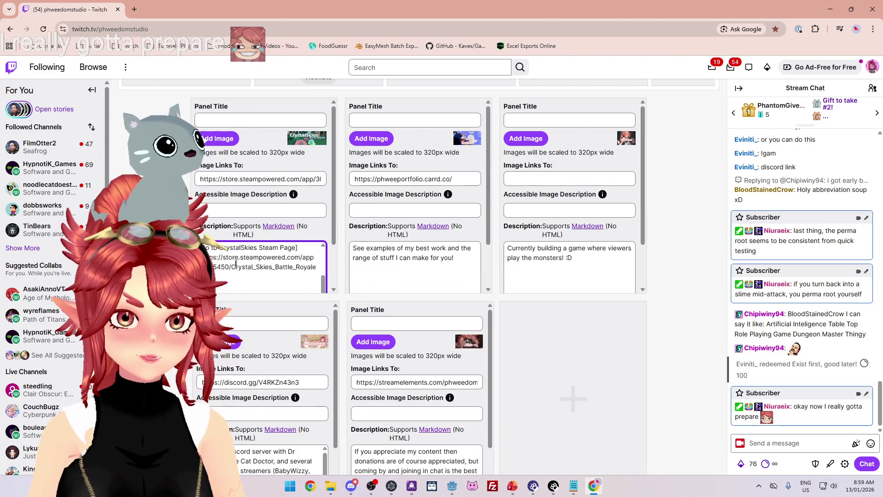
scroll(236, 260, "up", 2)
scroll(236, 261, "down", 2)
scroll(262, 261, "down", 2)
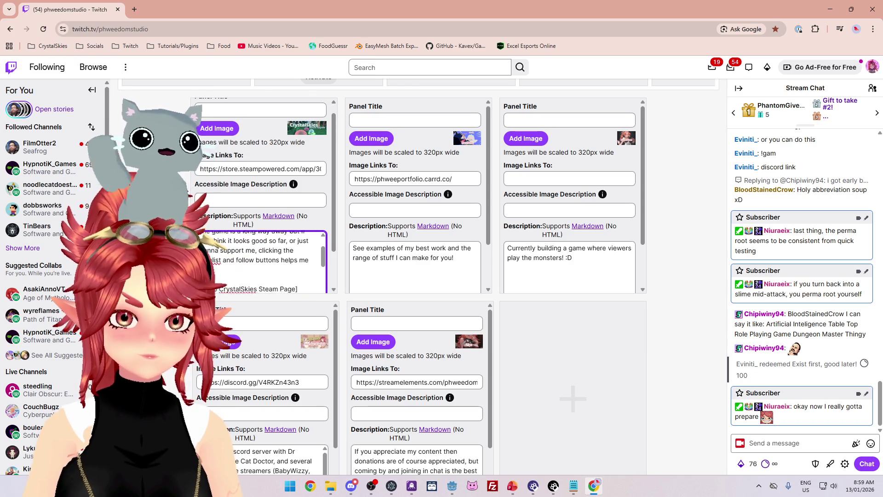
key("ctrl+v")
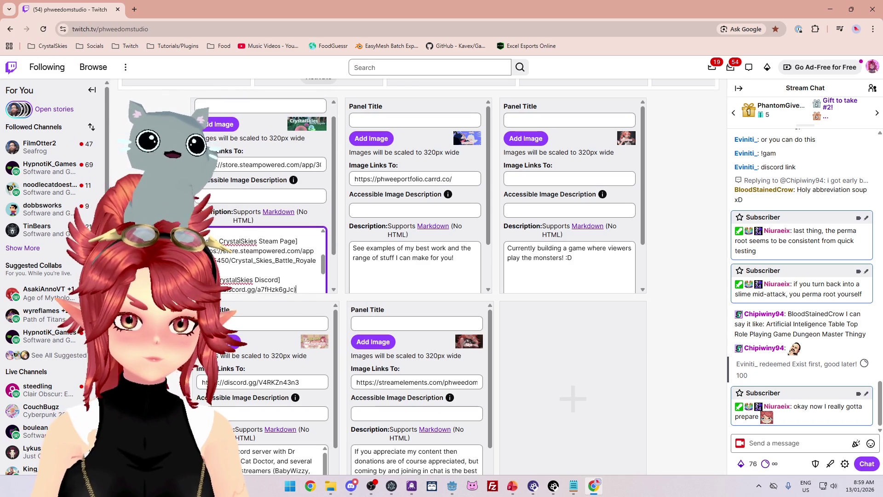
scroll(262, 259, "up", 3)
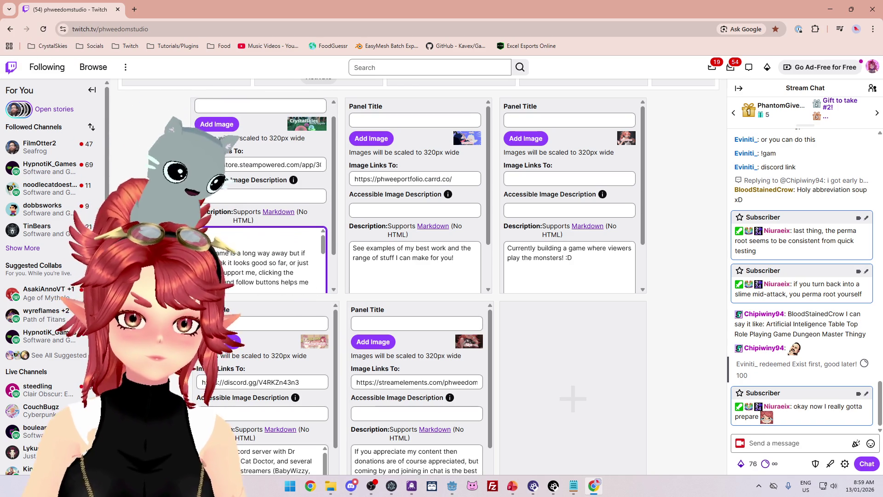
scroll(294, 259, "down", 5)
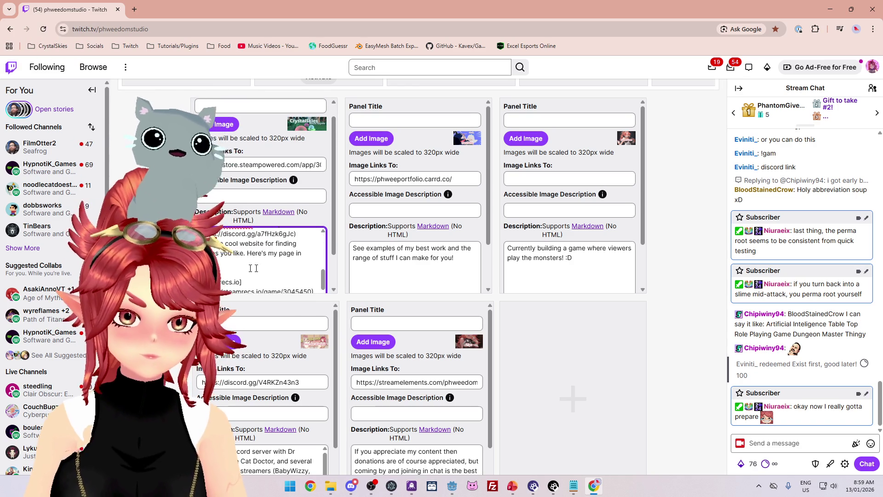
left_click(309, 281)
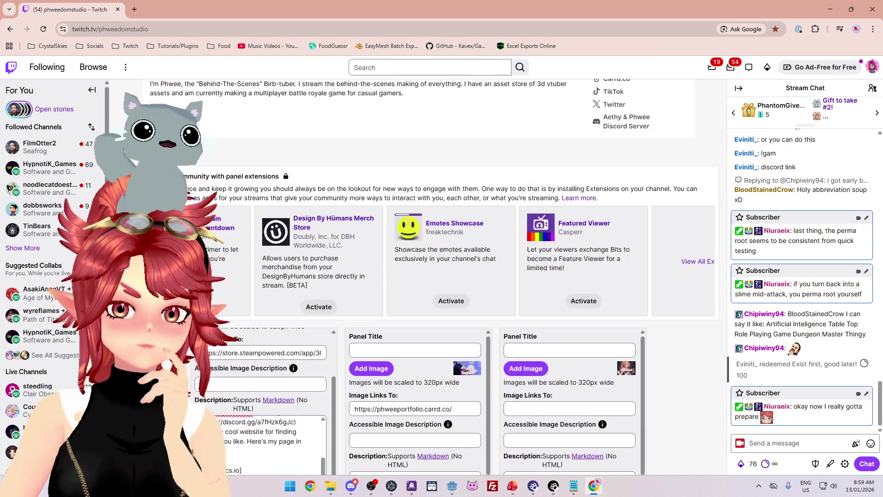
left_click(271, 249)
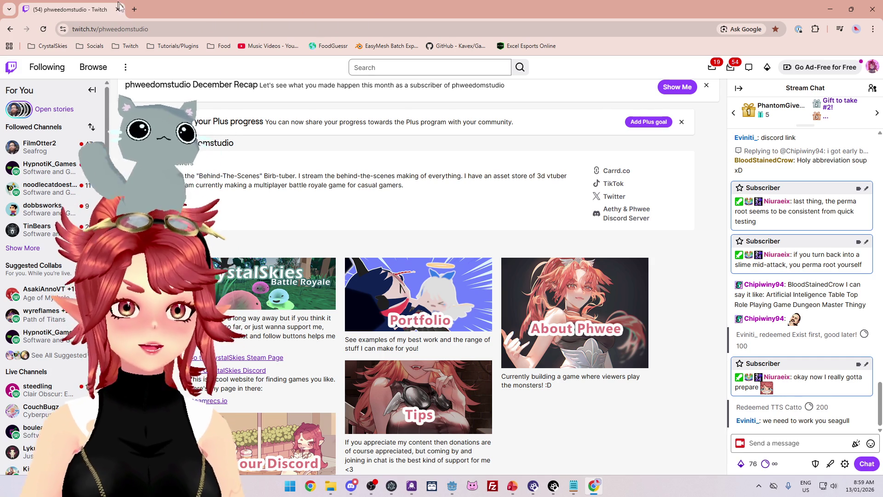
left_click(133, 9)
key("ctrl+w")
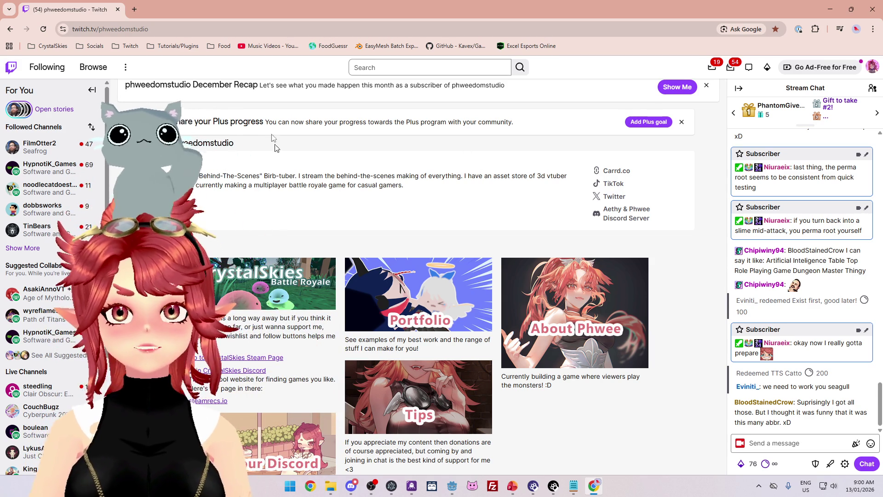
scroll(303, 244, "up", 4)
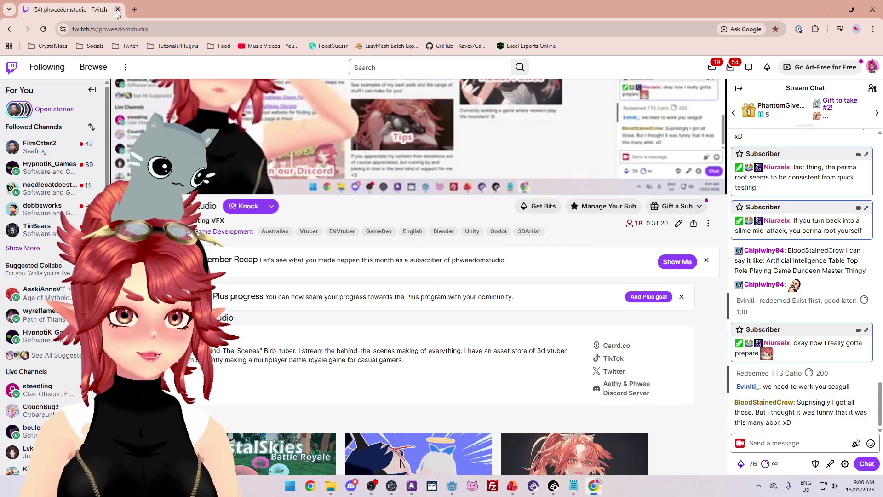
key("alt+Tab")
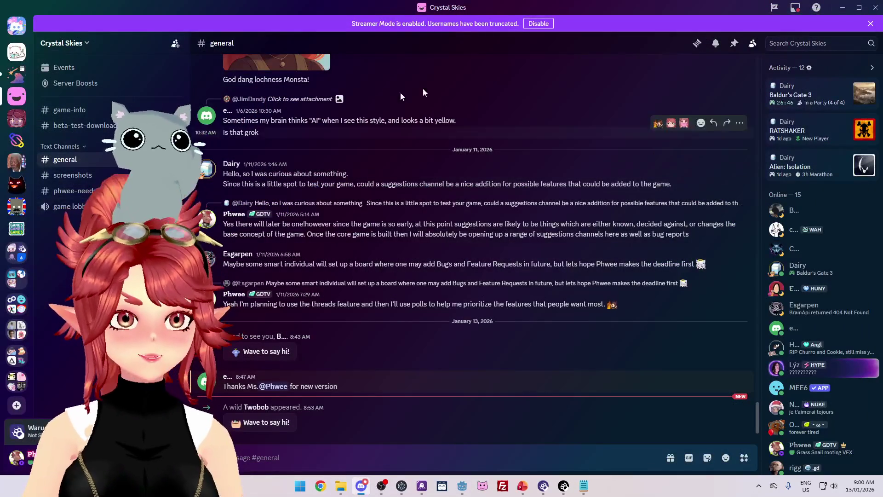
- Back in Godot, test-run the game by moving the player with W, then stop it
left_click(844, 8)
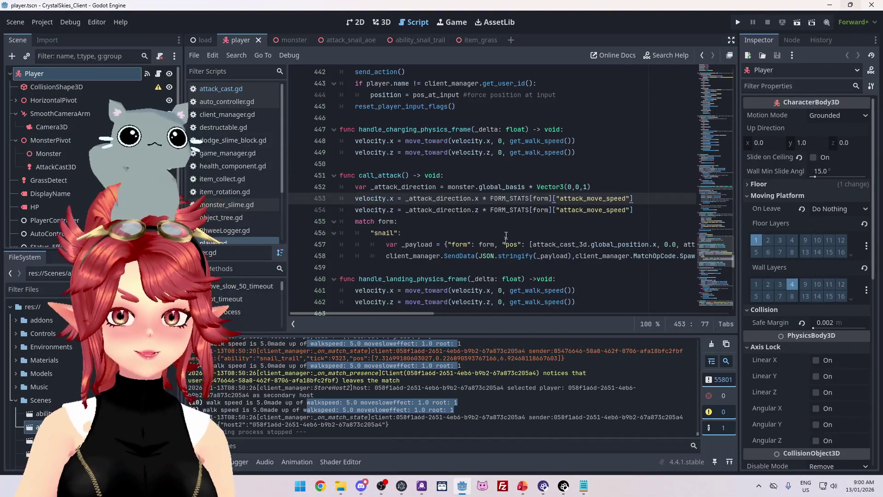
left_click(518, 220)
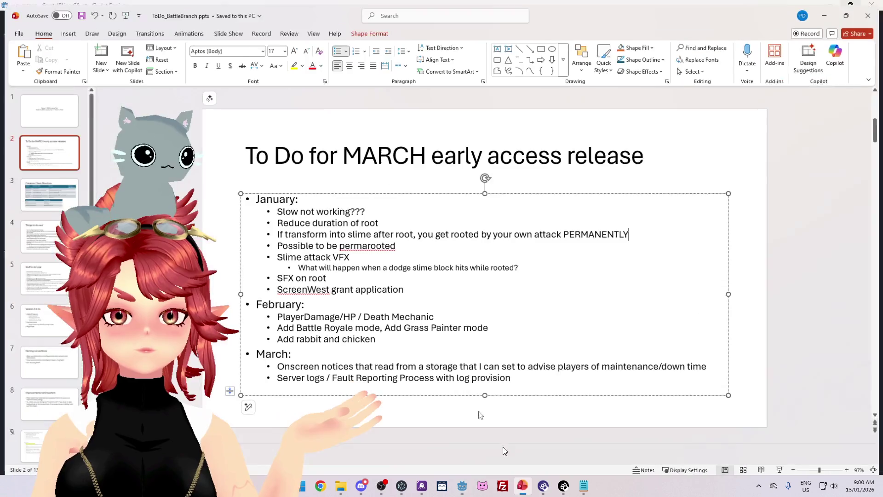
left_click(522, 486)
key("alt+Tab")
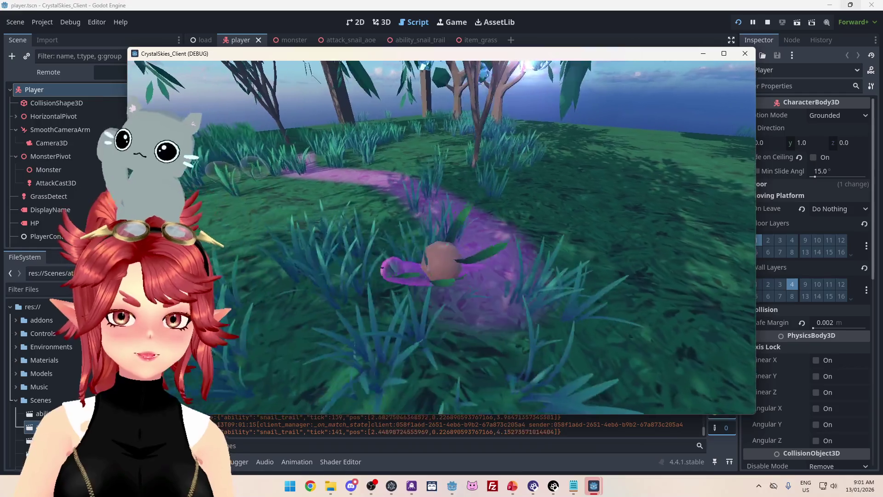
key("w")
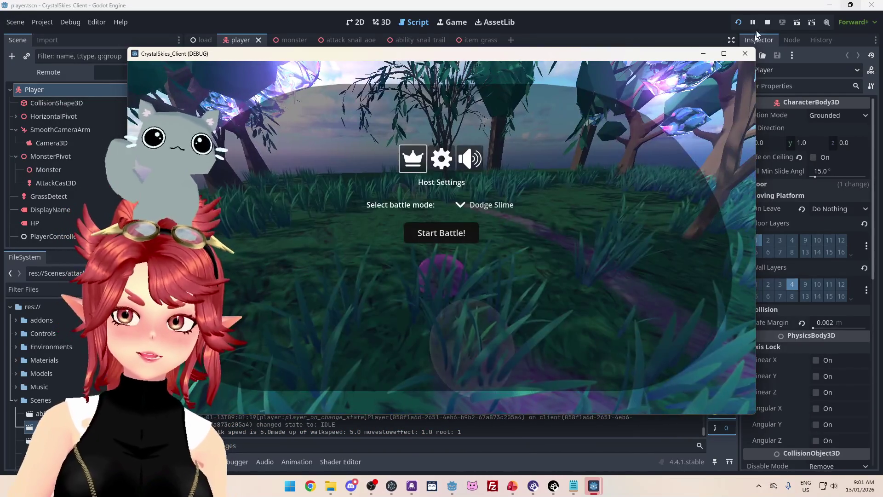
left_click(767, 22)
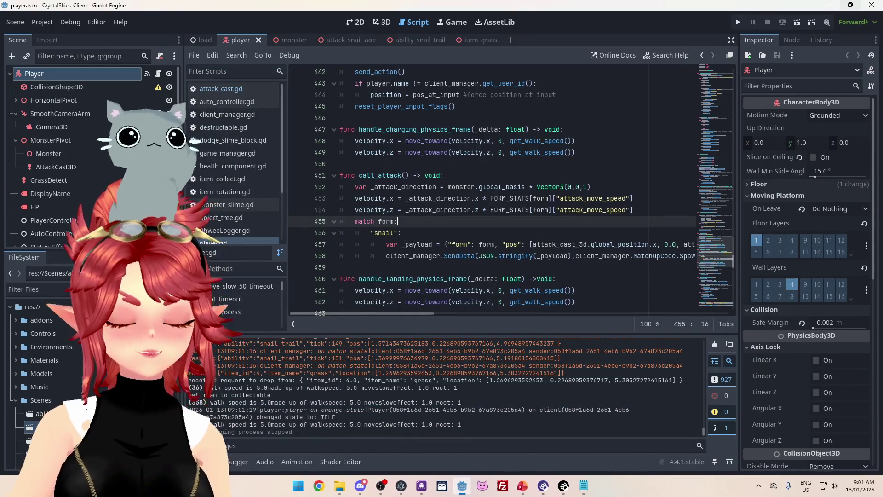
- Review the current script and open client_manager.gd
scroll(468, 224, "down", 1)
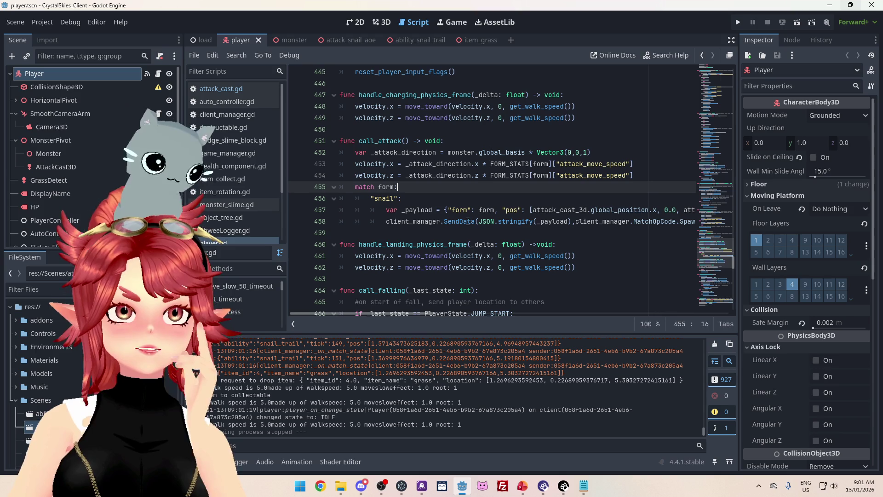
left_click_drag(283, 174, 279, 227)
scroll(88, 137, "down", 1)
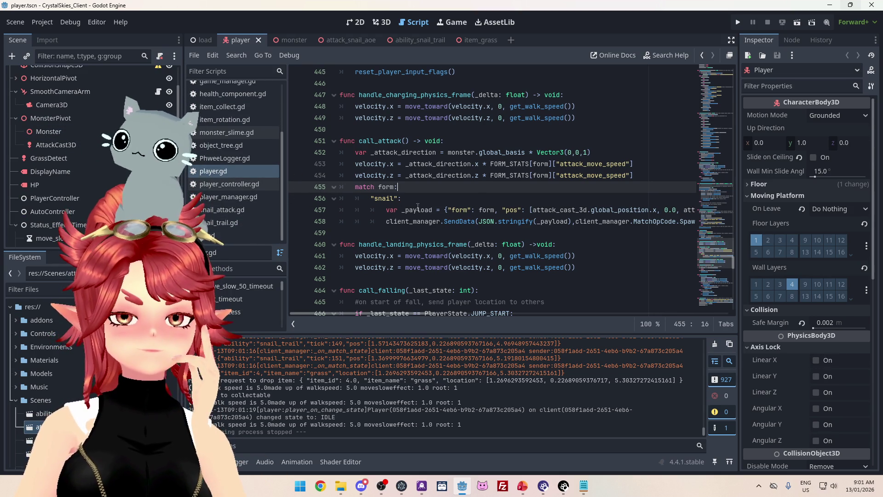
scroll(479, 202, "up", 3)
scroll(458, 214, "down", 4)
scroll(458, 214, "up", 15)
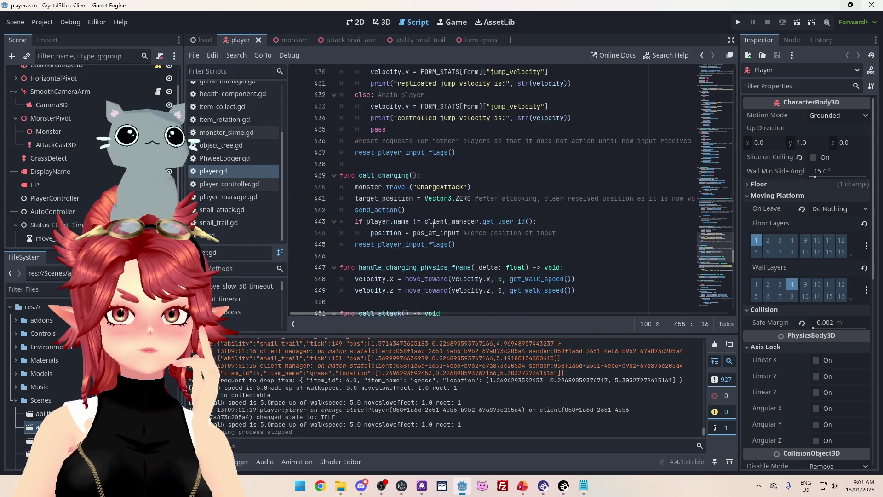
scroll(434, 224, "down", 17)
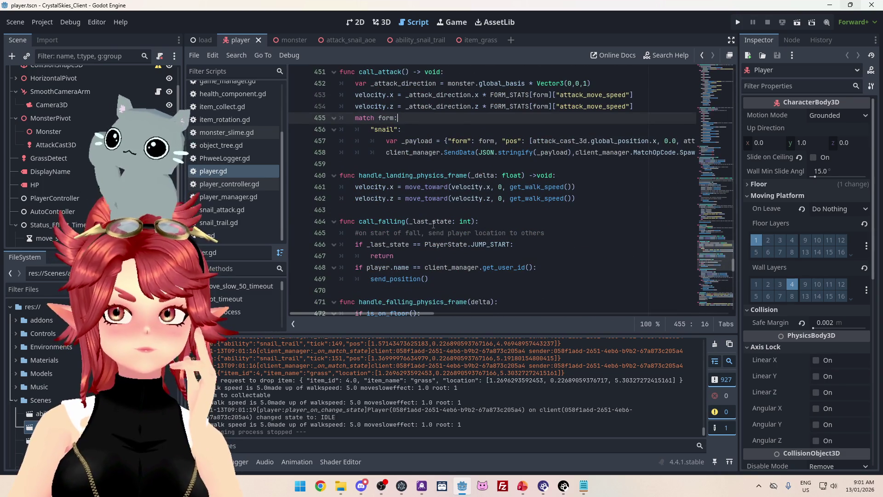
scroll(434, 224, "up", 1)
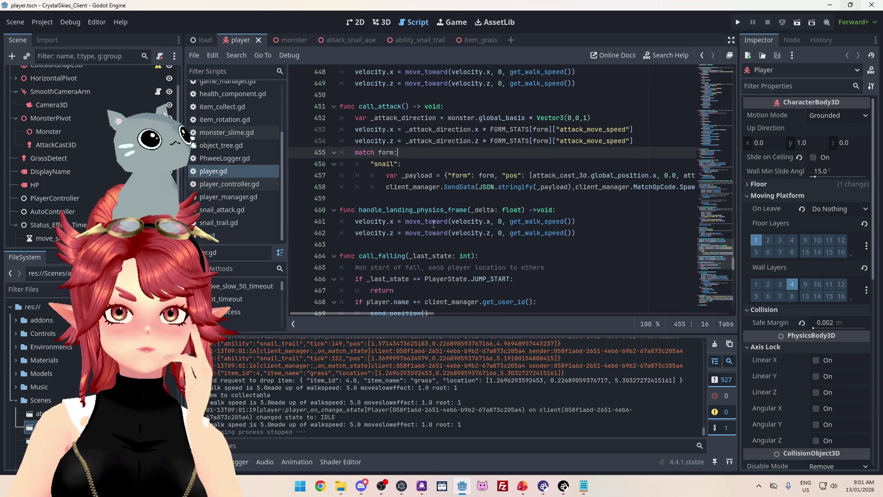
scroll(434, 224, "down", 9)
scroll(433, 223, "down", 6)
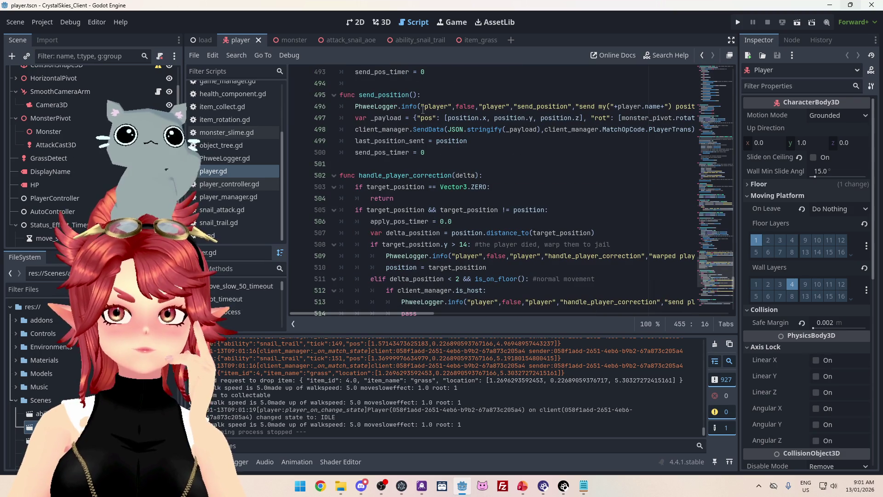
scroll(423, 121, "up", 4)
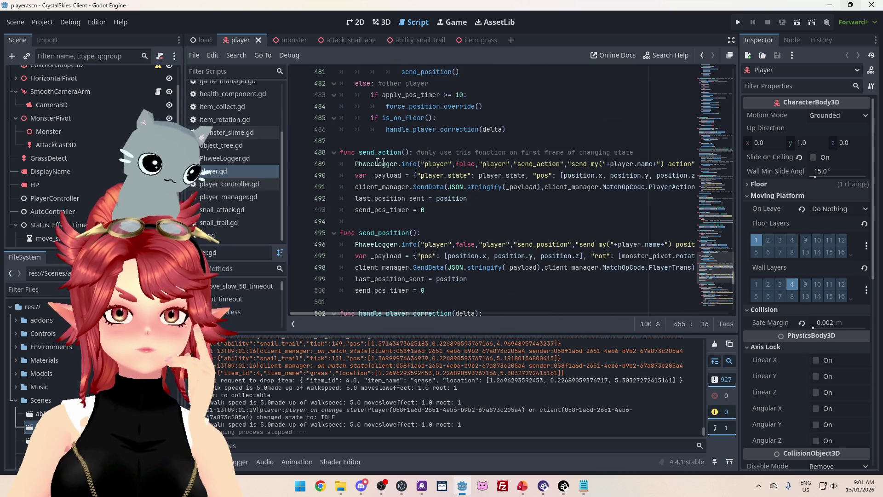
scroll(222, 128, "up", 3)
left_click(220, 117)
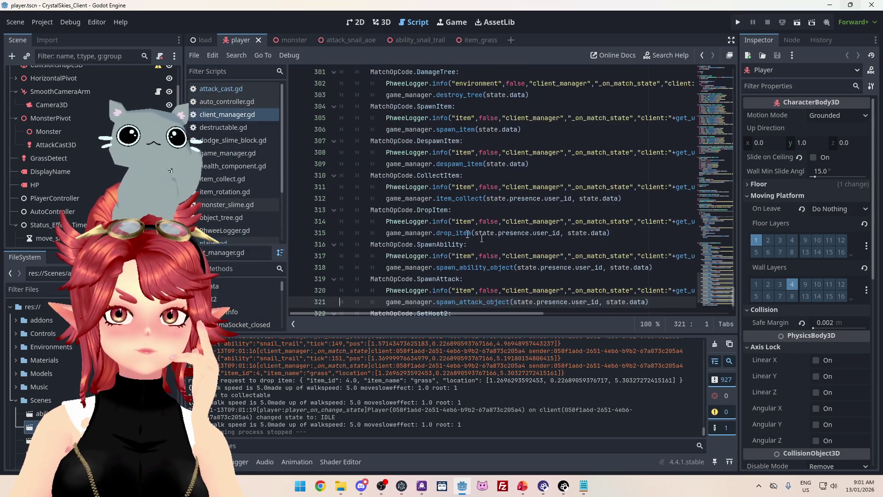
scroll(453, 164, "up", 4)
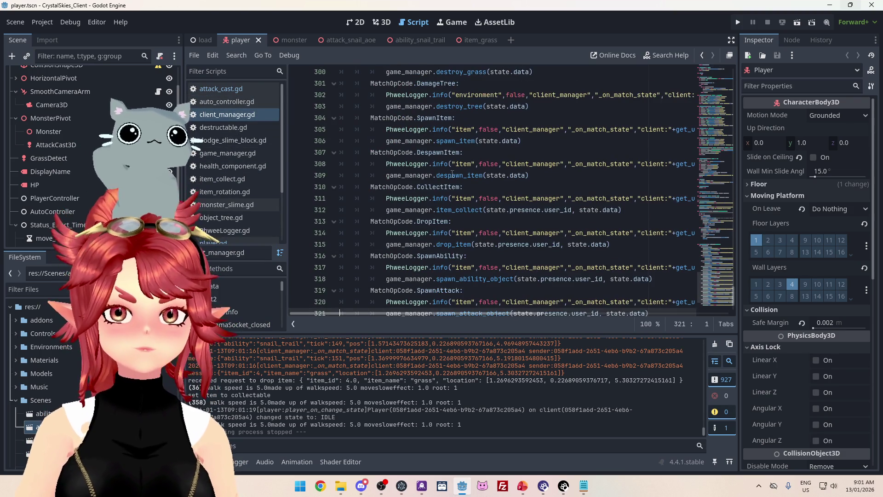
scroll(450, 151, "up", 3)
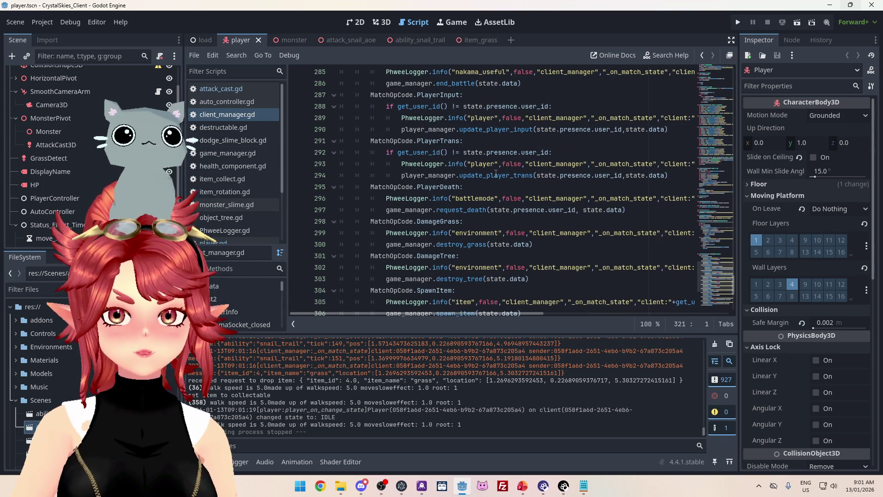
- Inspect update_player_trans in player_manager.gd, then return to client_manager.gd line 294
left_click(496, 175, "ctrl")
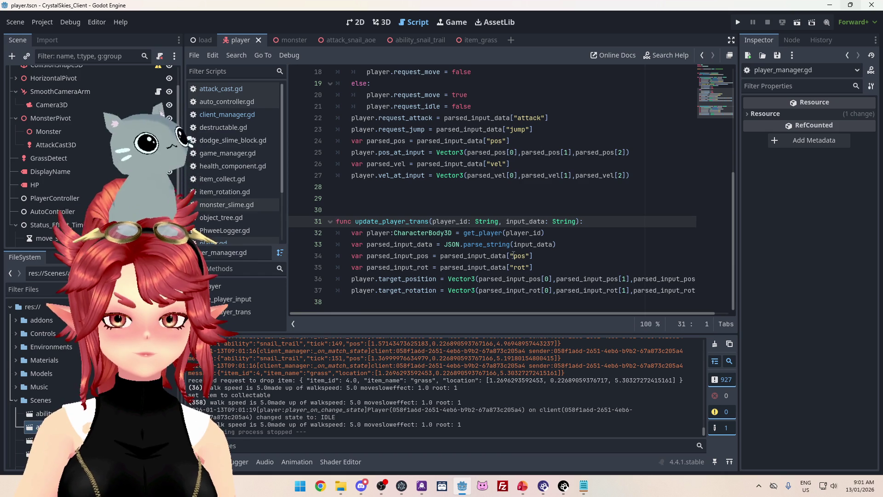
left_click(221, 114)
scroll(545, 250, "down", 1)
scroll(414, 244, "down", 1)
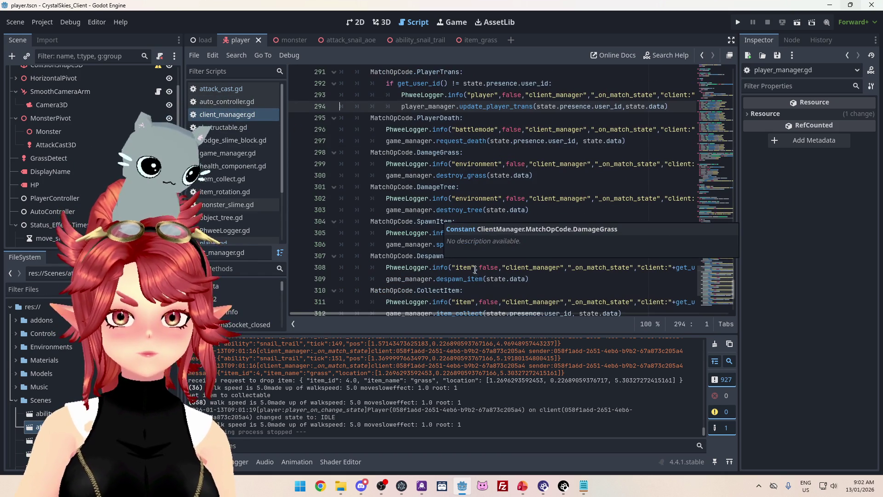
scroll(413, 213, "up", 6)
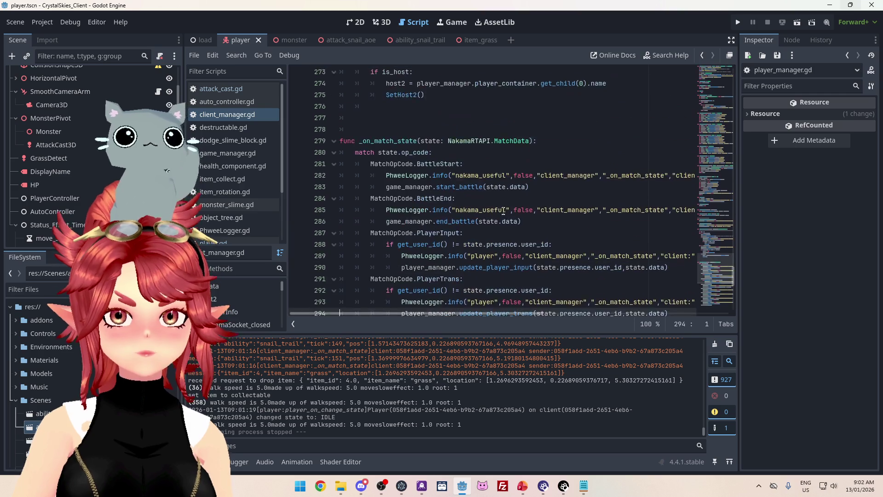
scroll(503, 229, "down", 10)
scroll(481, 203, "down", 1)
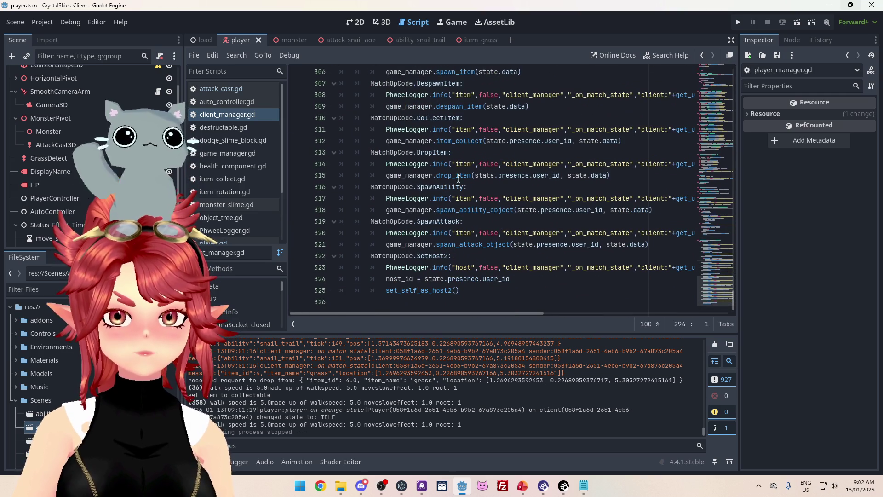
- Inspect spawn_ability_object in game_manager.gd at line 461, then open the ability_snail_trail scene
left_click(437, 212, "ctrl")
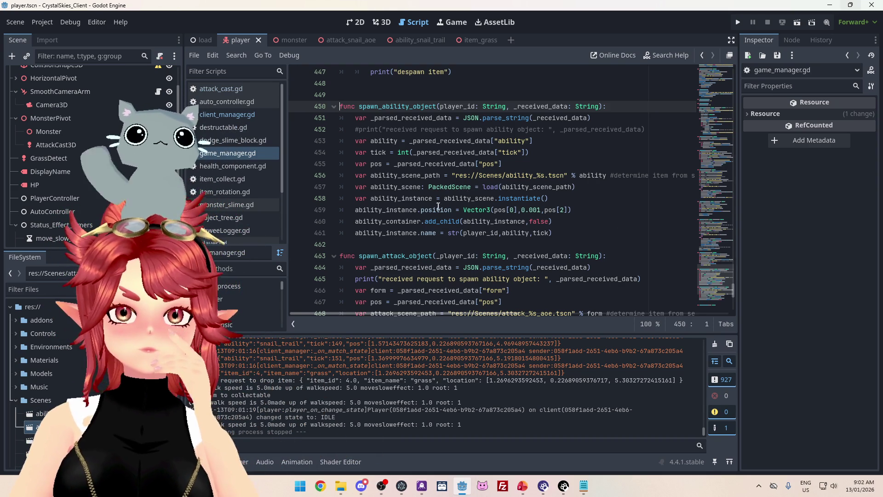
left_click(429, 229)
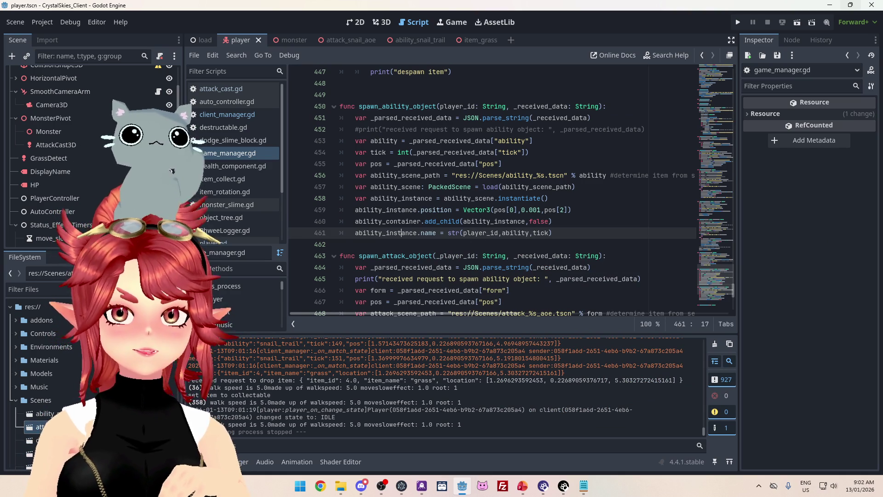
left_click(413, 38)
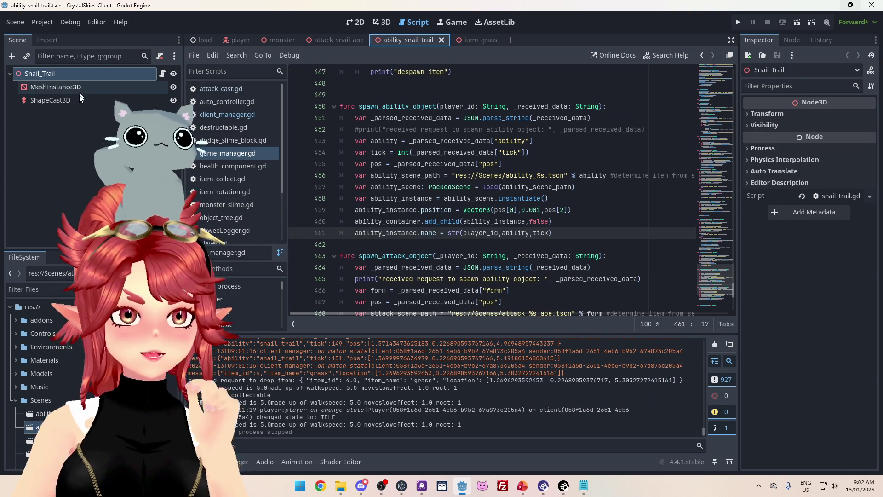
- Inspect the ShapeCast3D node, snail_trail.gd script and its signals, comparing with attack_snail_aoe
left_click(50, 100)
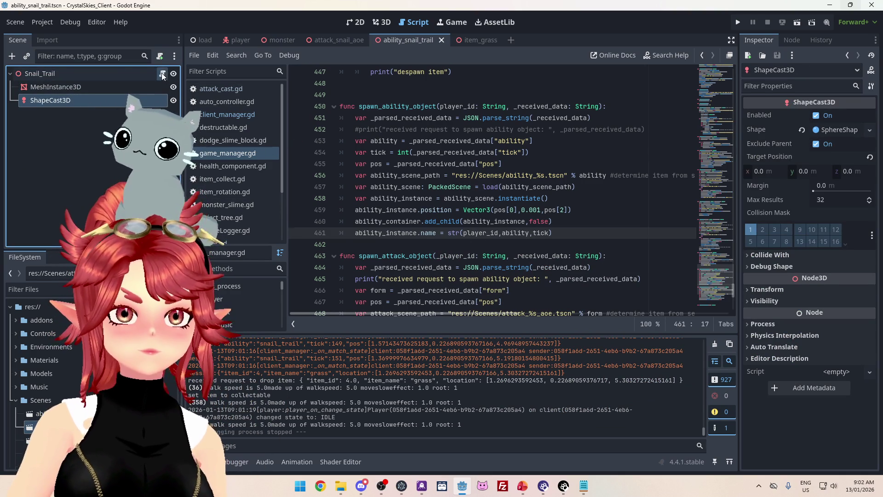
left_click(162, 73)
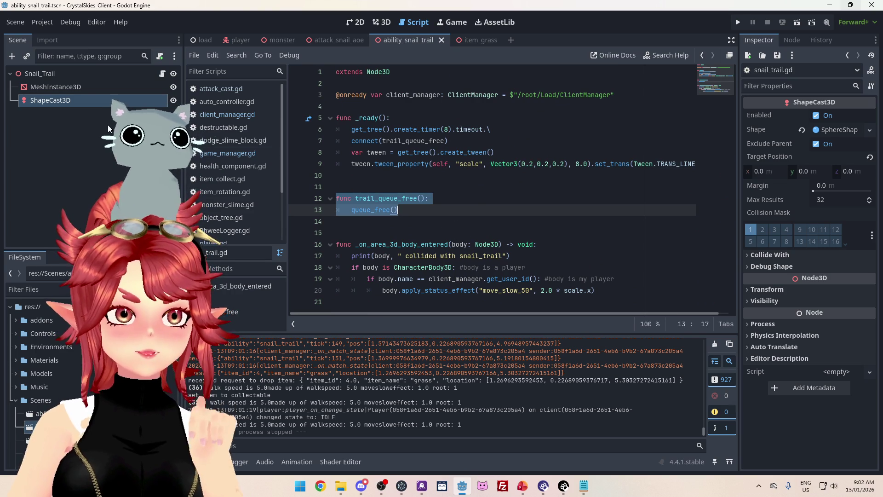
left_click(792, 40)
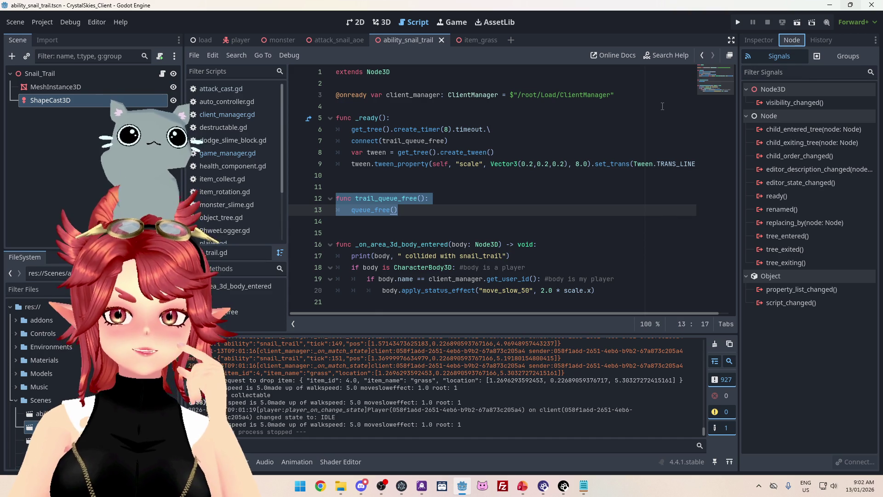
left_click(326, 41)
left_click(409, 40)
- Delete the ShapeCast3D node from the Snail_Trail scene
left_click(92, 101)
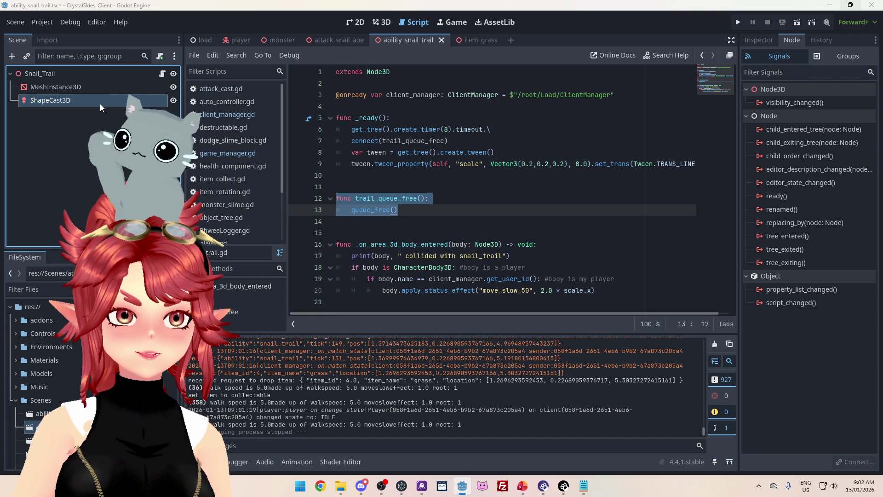
key("Delete")
left_click(428, 257)
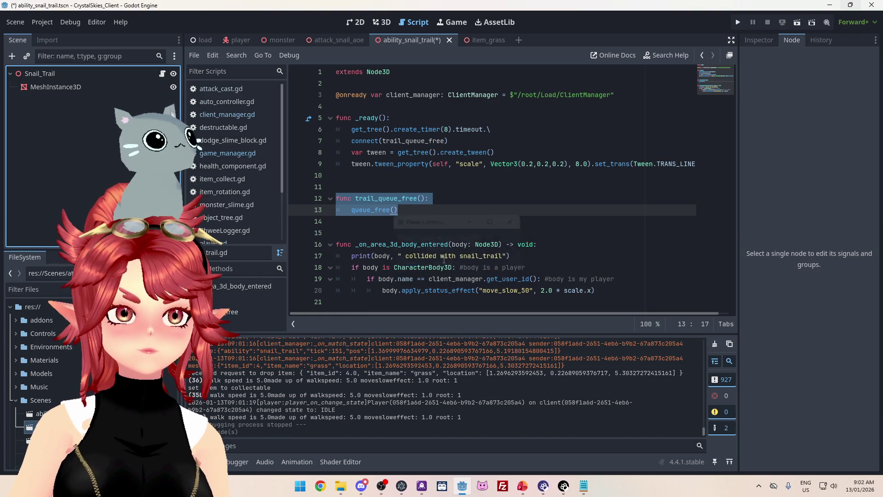
- Add an Area3D child node under Snail_Trail
left_click(324, 39)
left_click(407, 42)
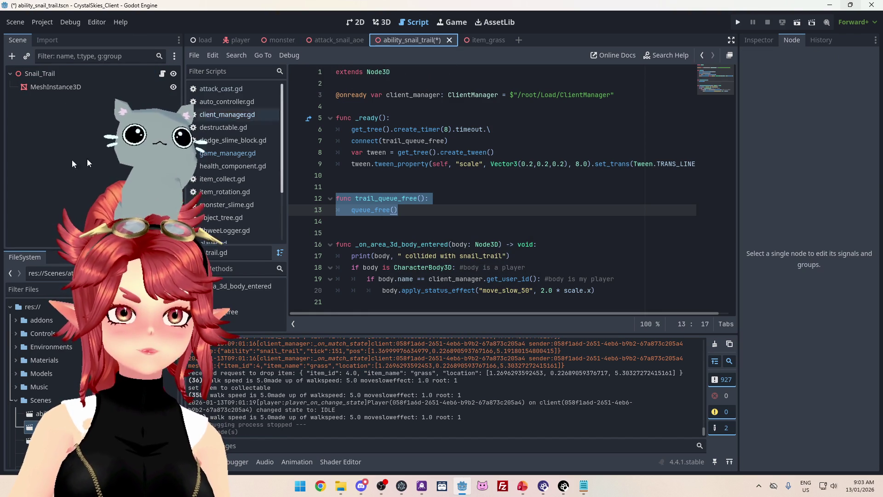
right_click(46, 71)
left_click(79, 96)
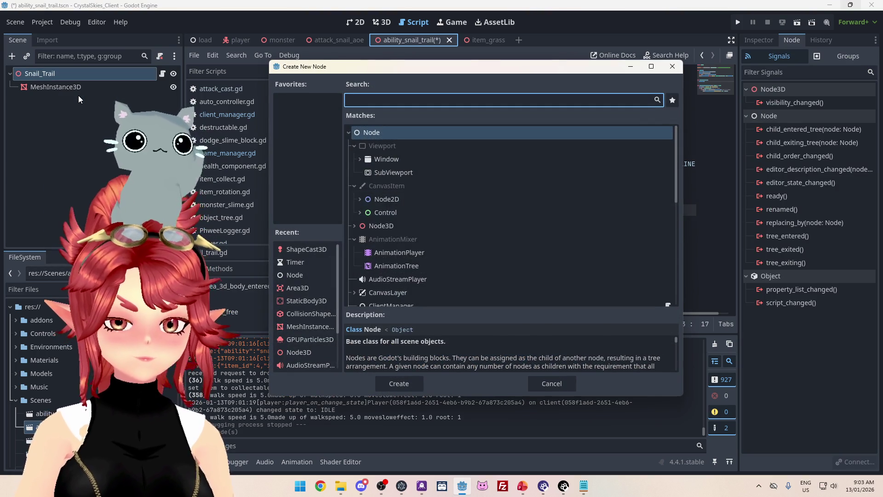
type("area")
double_click(381, 214)
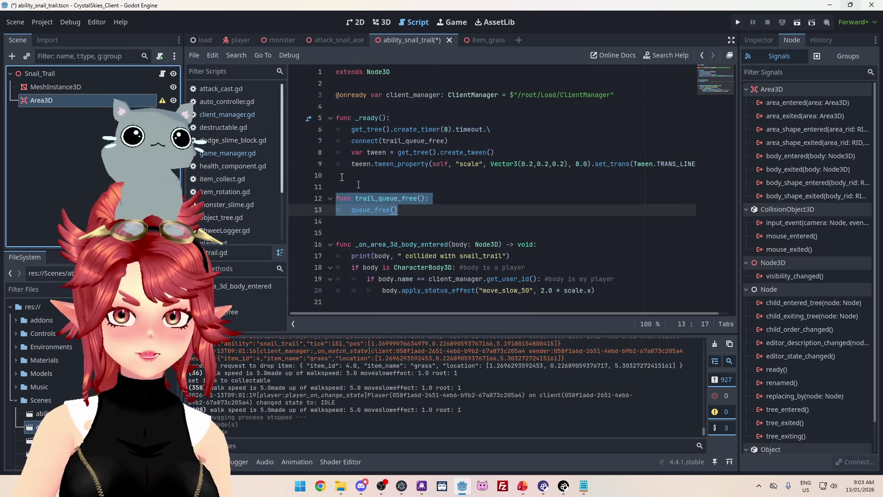
left_click(760, 40)
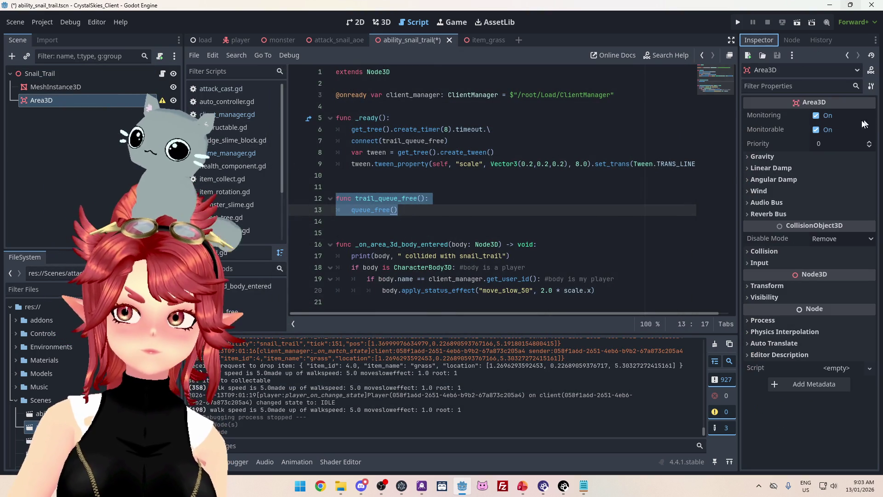
left_click(74, 87)
left_click(156, 104)
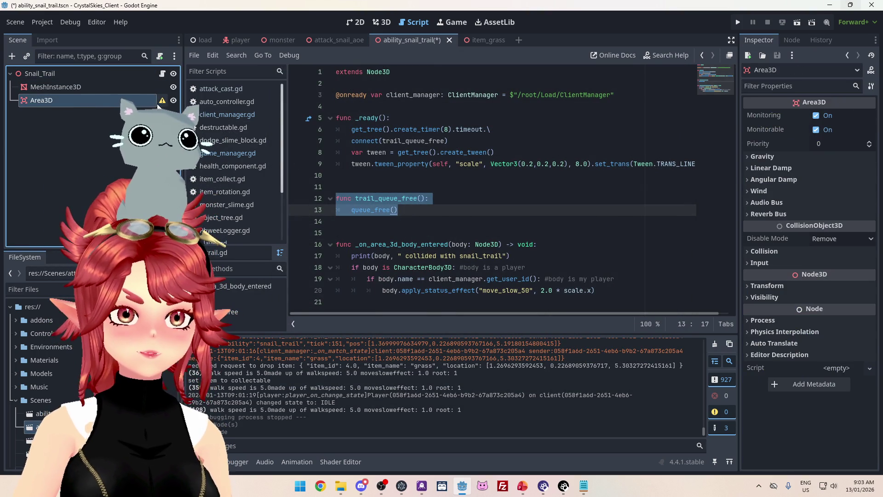
mouse_move(162, 100)
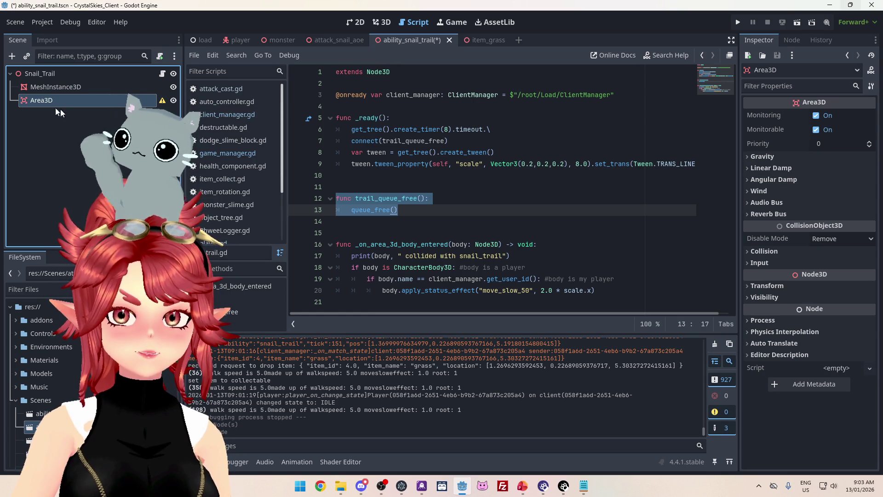
- Add a CollisionShape3D child under Snail_Trail and drag Area3D beneath it
right_click(30, 75)
left_click(48, 85)
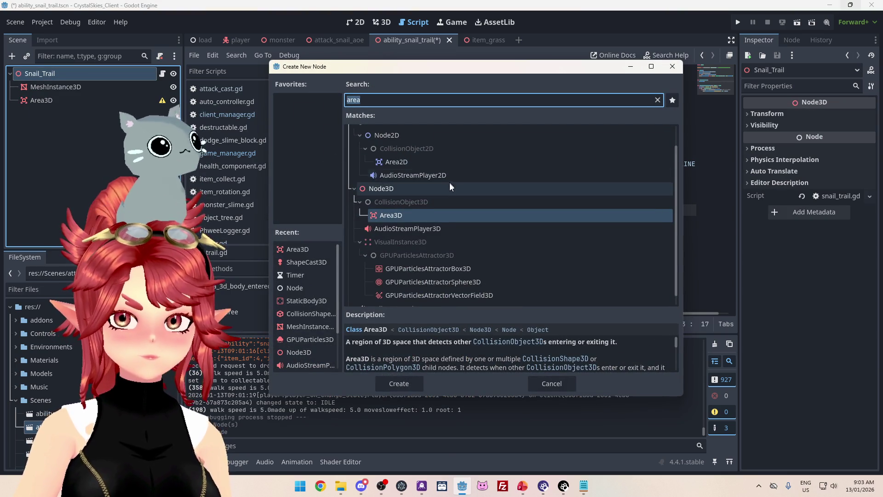
type("coll")
left_click(424, 216)
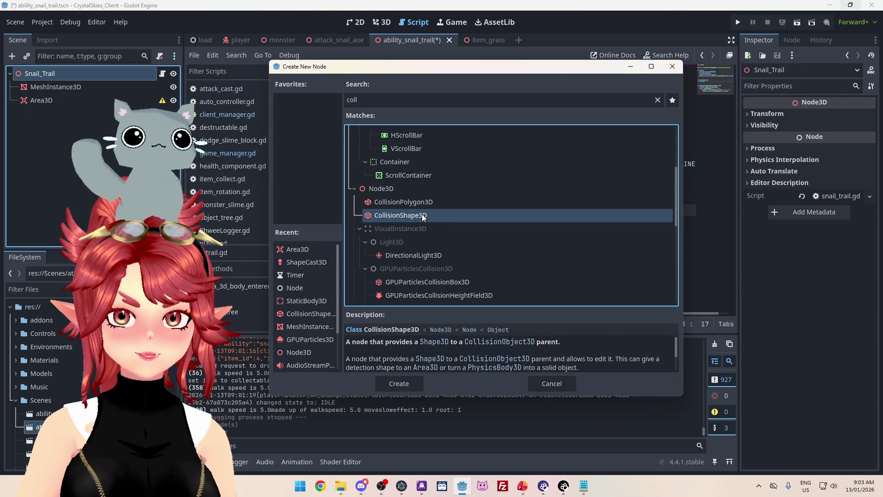
double_click(424, 216)
left_click(334, 42)
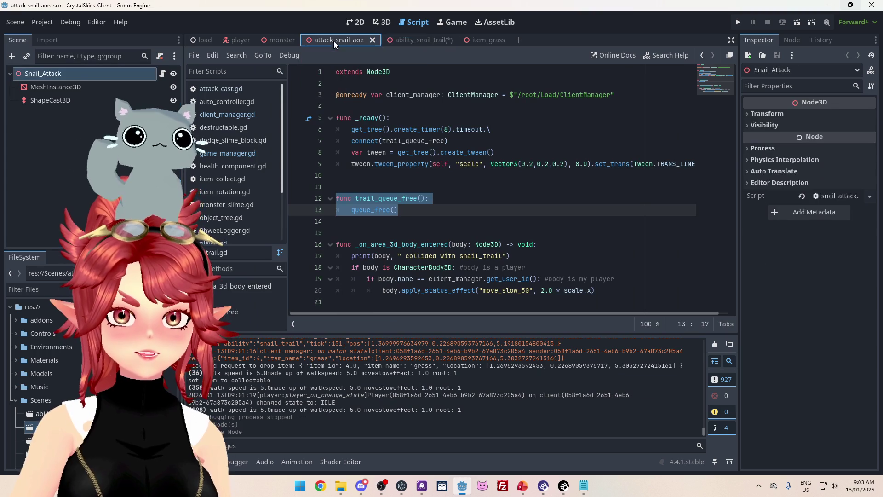
left_click(398, 40)
left_click_drag(107, 102, 104, 115)
left_click(117, 101)
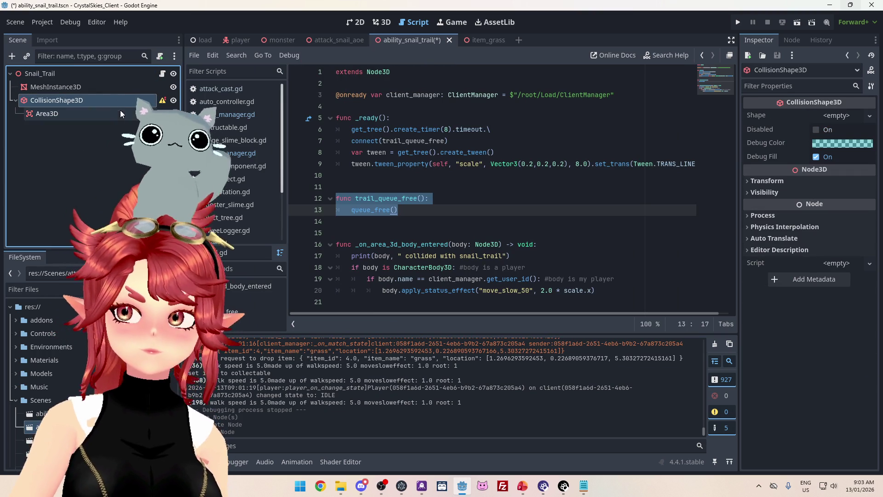
- Give CollisionShape3D a new SphereShape3D and nest it under Area3D
left_click(870, 116)
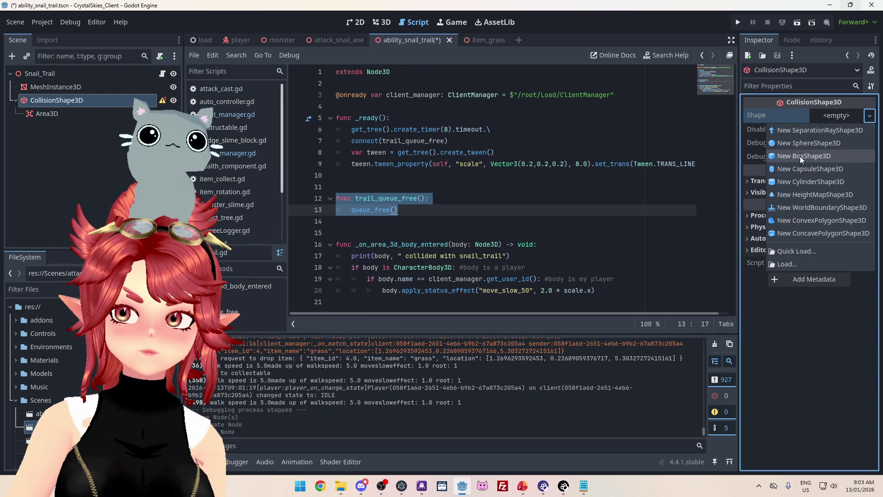
left_click(809, 143)
left_click(67, 102)
mouse_move(71, 115)
left_mouse_down()
mouse_move(41, 95)
mouse_move(52, 102)
left_mouse_up()
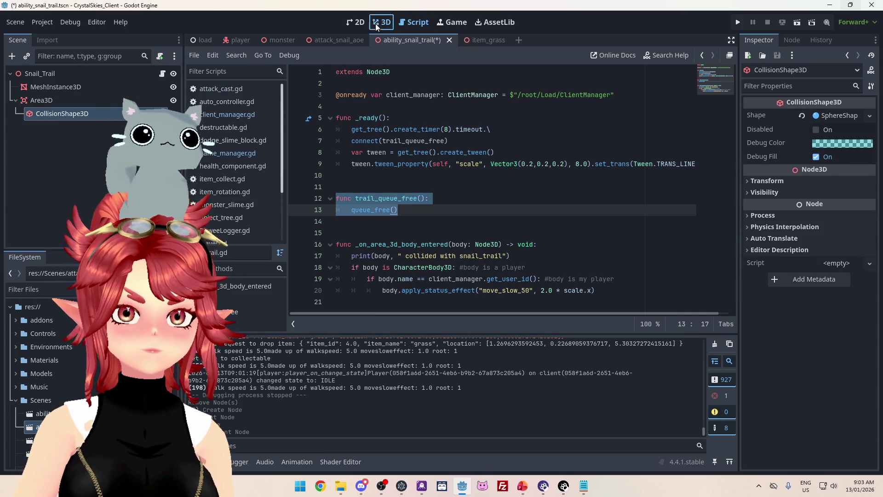
- In the 3D view, try a 1.0 sphere radius, then revert it to 0.5
left_click(376, 23)
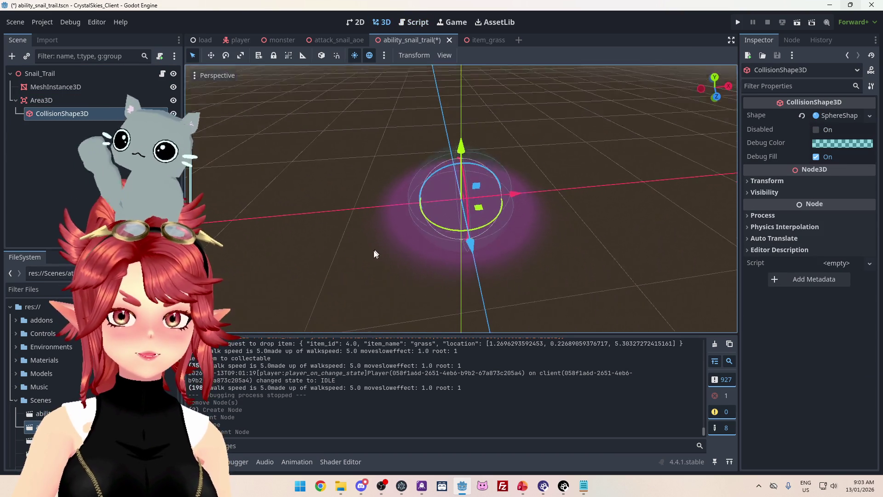
left_click(835, 116)
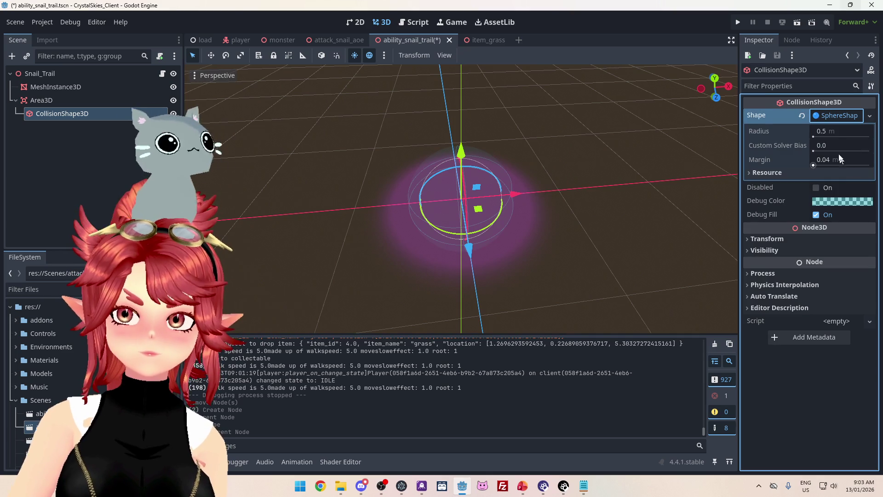
left_click(826, 131)
type("1.0")
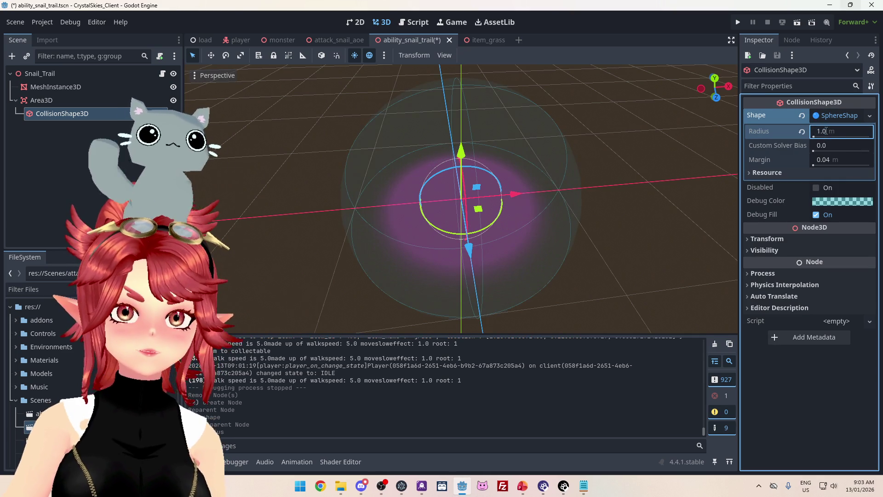
left_click_drag(570, 221, 543, 184)
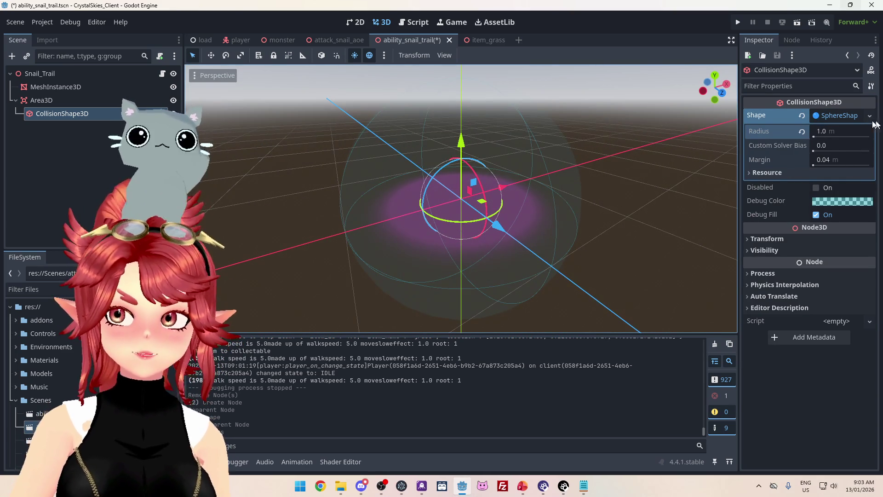
left_click(832, 129)
key("ctrl+z")
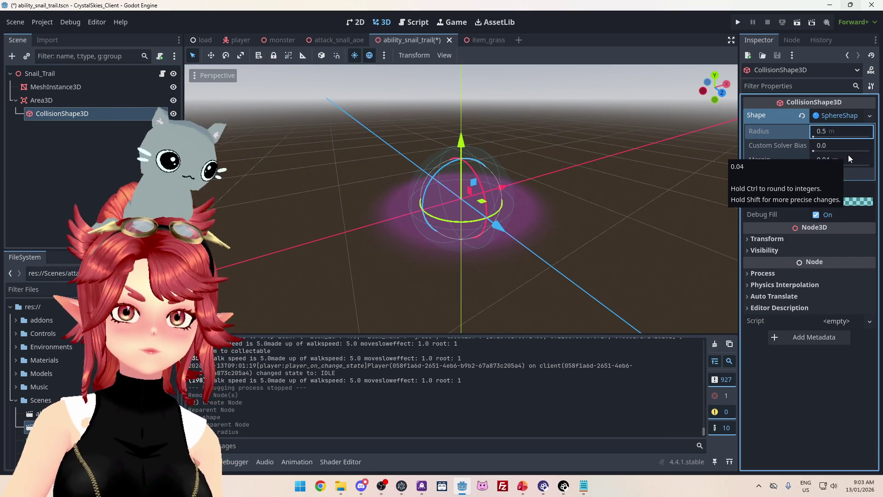
mouse_move(604, 199)
left_mouse_down()
mouse_move(507, 269)
mouse_move(546, 200)
mouse_move(526, 267)
mouse_move(586, 247)
mouse_move(552, 221)
mouse_move(460, 193)
left_mouse_up()
left_click(59, 100)
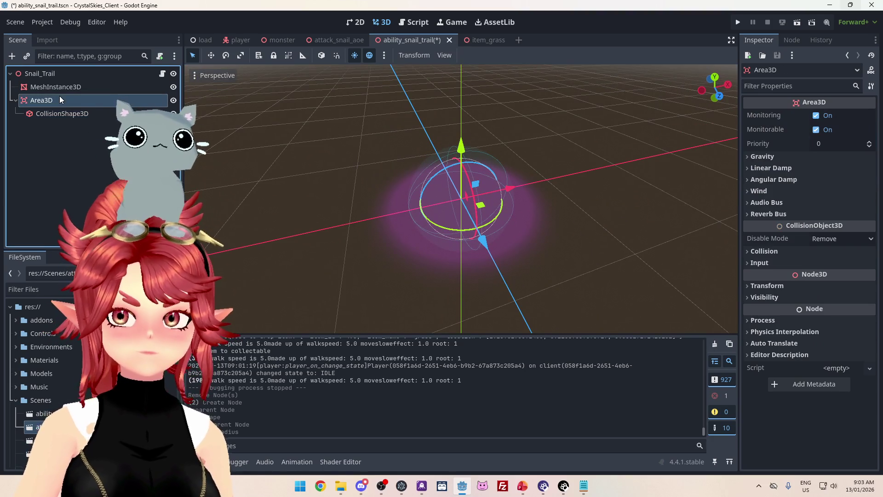
- Set the CollisionShape3D sphere radius to 1.0
left_click(777, 288)
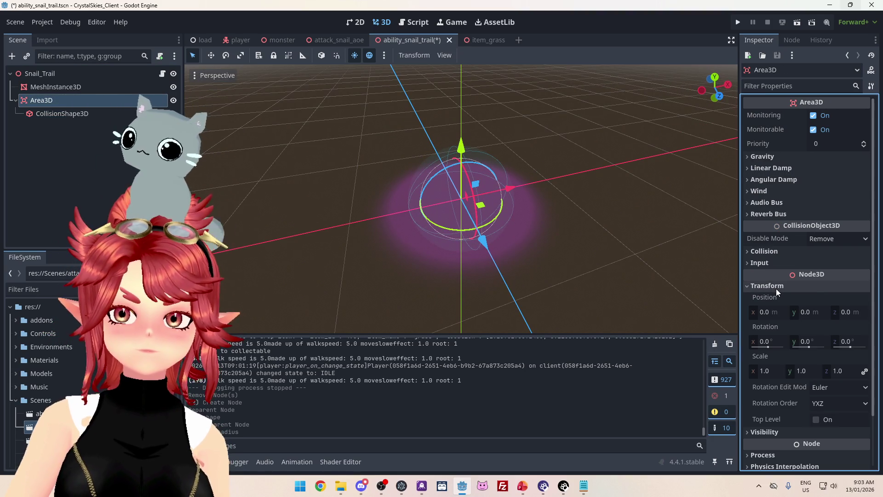
left_click(776, 286)
left_click(69, 114)
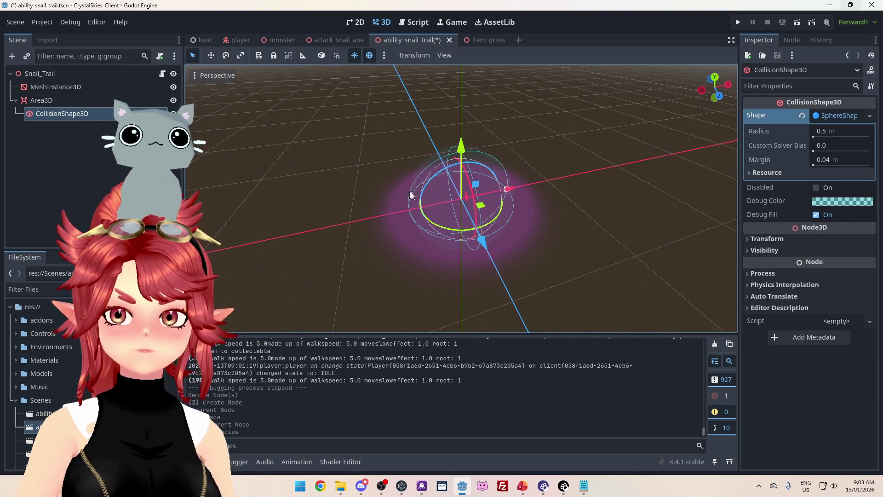
scroll(392, 146, "up", 3)
mouse_move(415, 229)
left_mouse_down()
mouse_move(450, 262)
mouse_move(541, 239)
mouse_move(503, 184)
mouse_move(515, 223)
mouse_move(522, 220)
left_mouse_up()
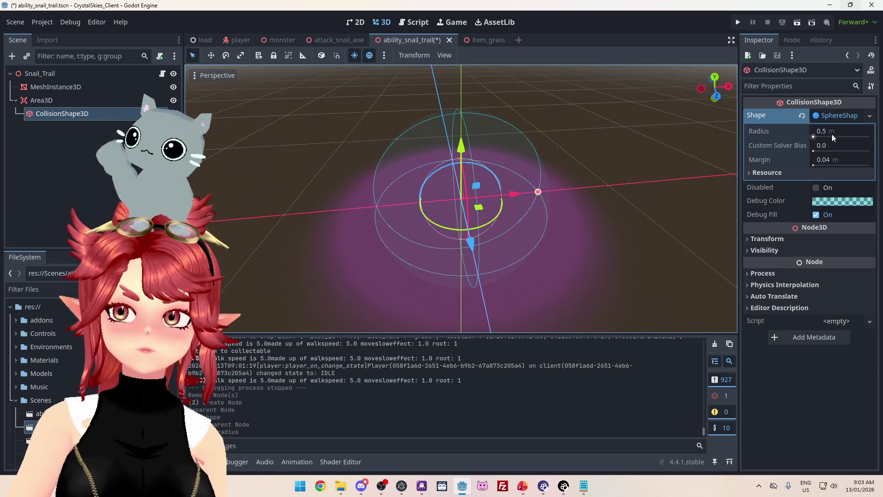
left_click(832, 133)
type("1")
key("Return")
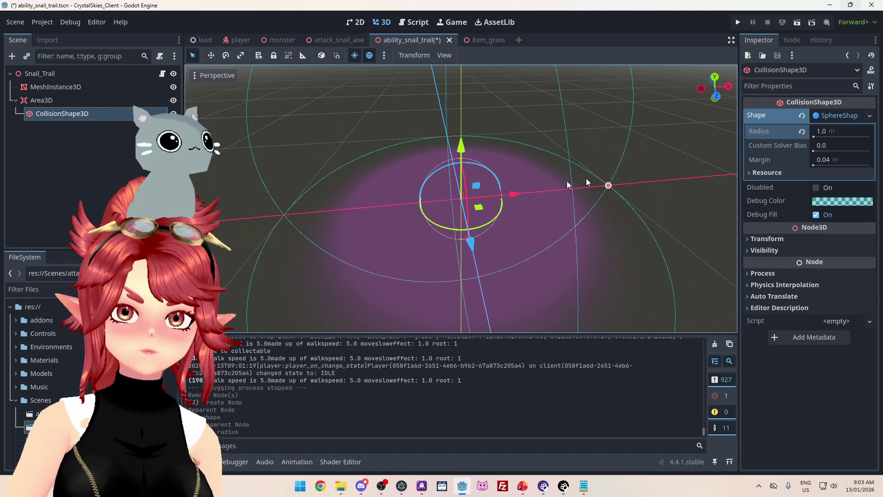
- Try sphere radii of 0.75 and then 0.5, checking each from different angles
left_click(714, 77)
left_click_drag(505, 71, 600, 209)
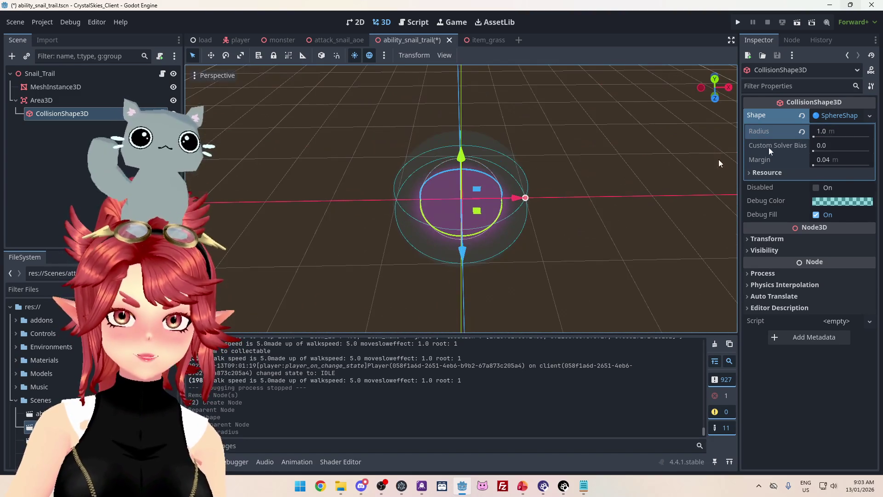
left_click(827, 133)
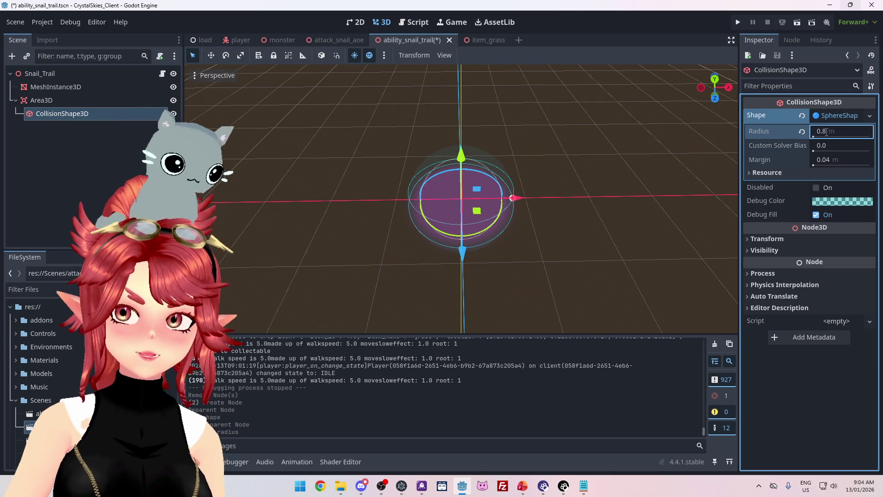
type(".75")
key("Return")
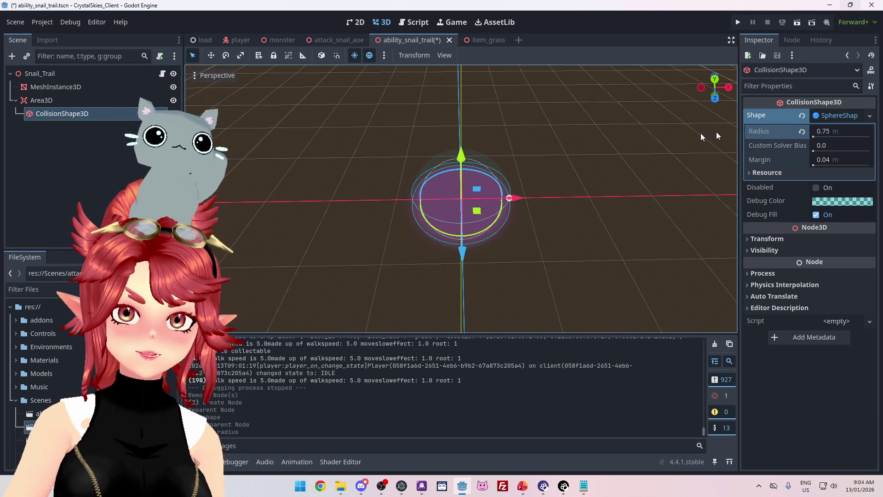
scroll(503, 282, "up", 3)
mouse_move(503, 282)
left_mouse_down()
mouse_move(519, 306)
mouse_move(483, 185)
mouse_move(477, 195)
left_mouse_up()
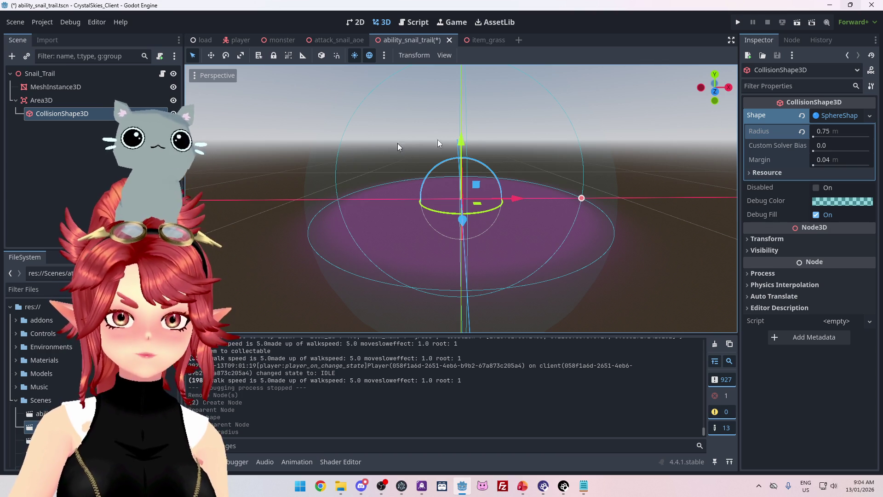
left_click(831, 132)
type("5")
key("Return")
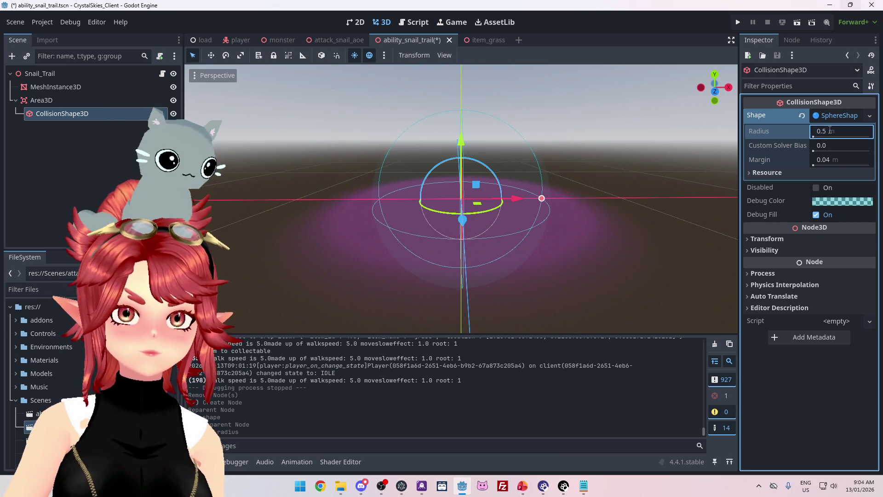
- Settle on a 0.6 sphere radius, save the scene, and return to snail_trail.gd
left_click_drag(491, 251, 510, 283)
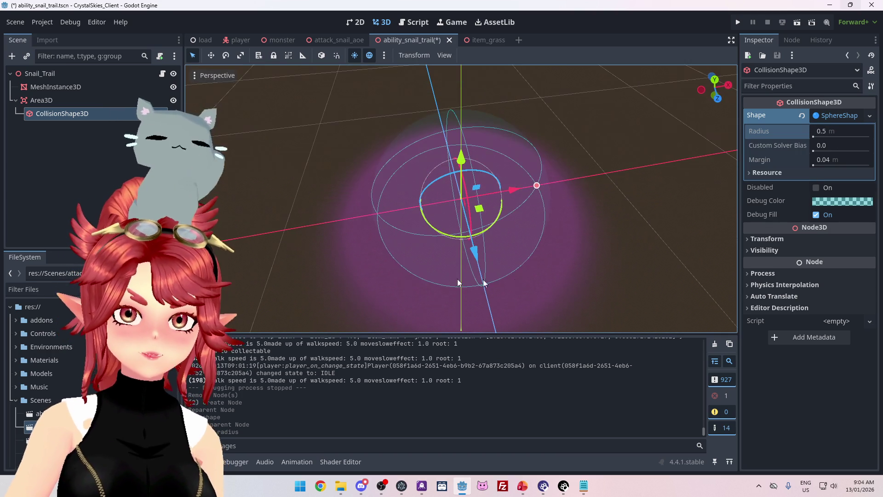
left_click_drag(360, 238, 415, 267)
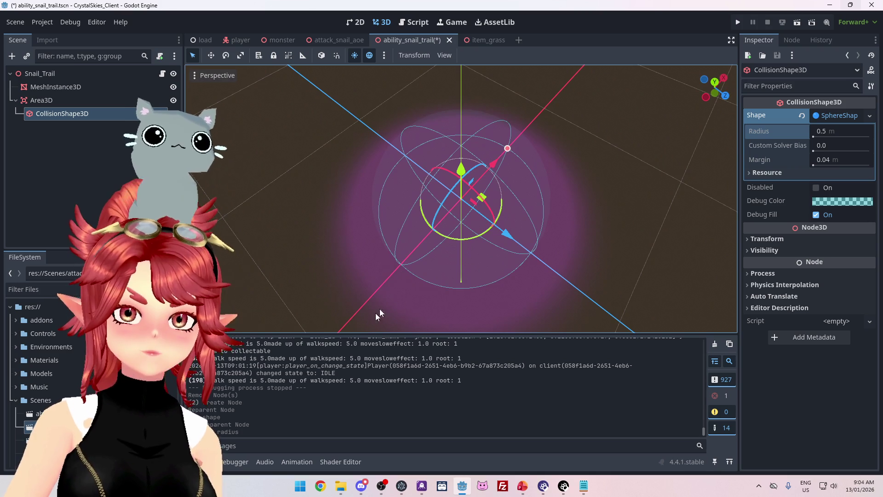
mouse_move(322, 291)
left_mouse_down()
mouse_move(355, 276)
mouse_move(363, 197)
mouse_move(551, 211)
left_mouse_up()
left_click(825, 129)
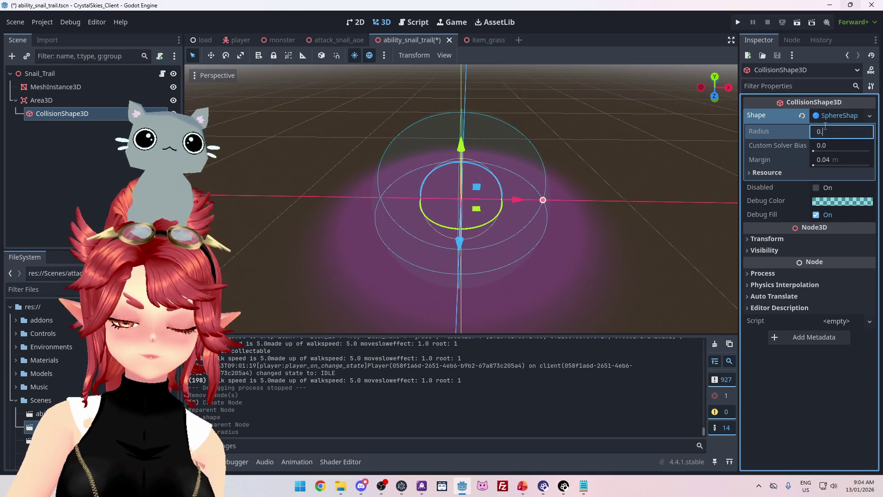
type("6")
key("Return")
mouse_move(460, 207)
left_mouse_down()
mouse_move(474, 192)
mouse_move(453, 208)
mouse_move(464, 202)
left_mouse_up()
key("ctrl+s")
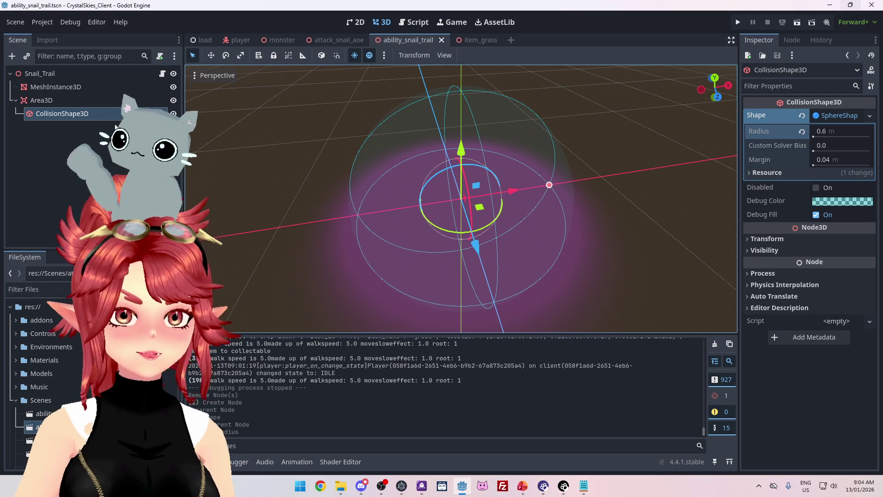
left_click(162, 74)
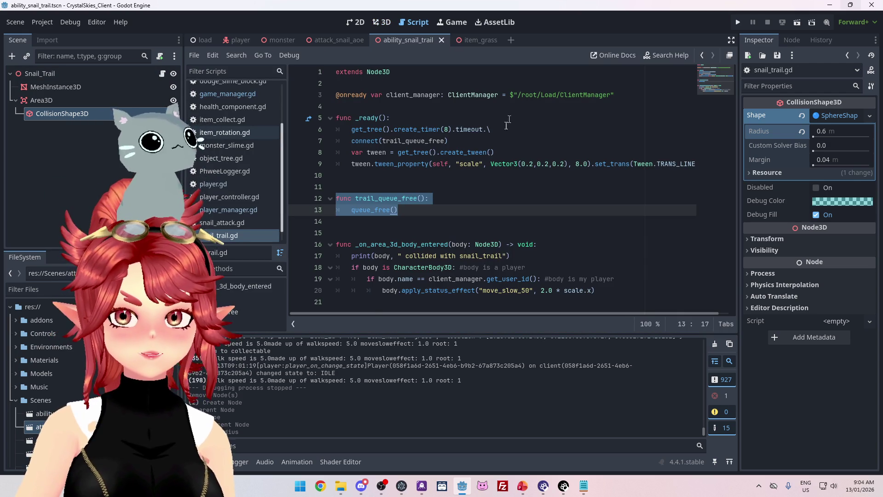
left_click(433, 244)
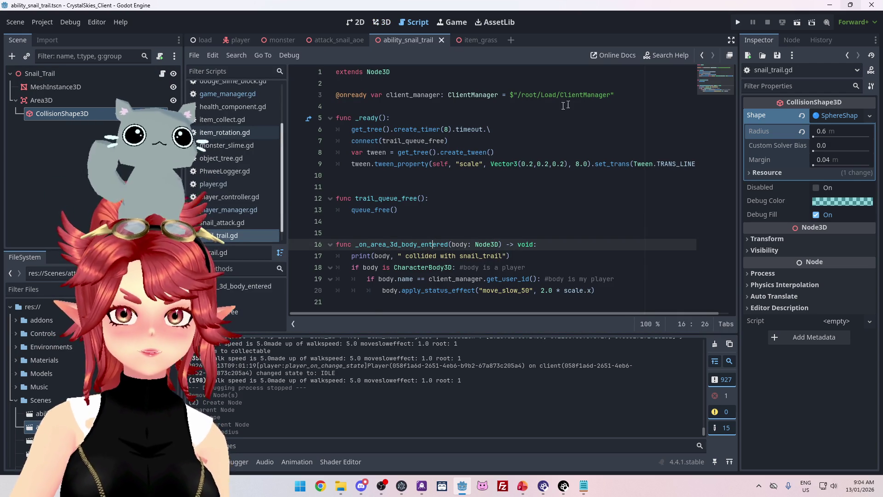
left_click_drag(41, 100, 582, 106)
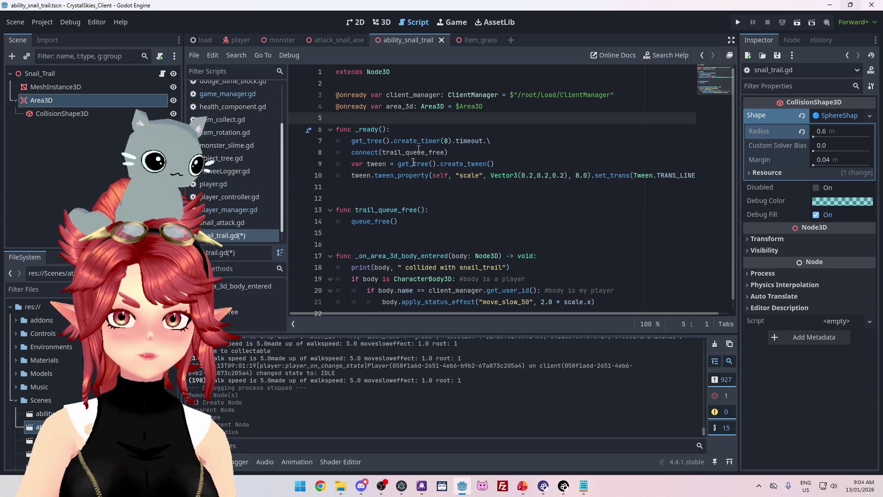
left_click(785, 43)
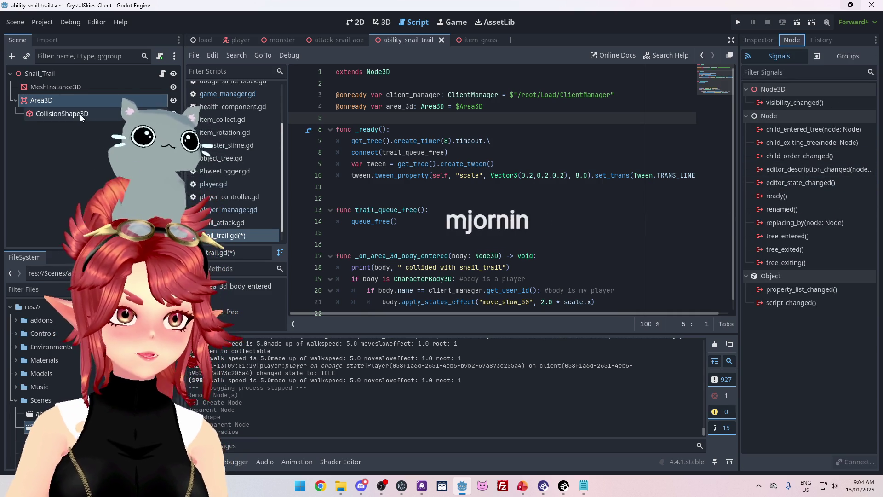
left_click(73, 98)
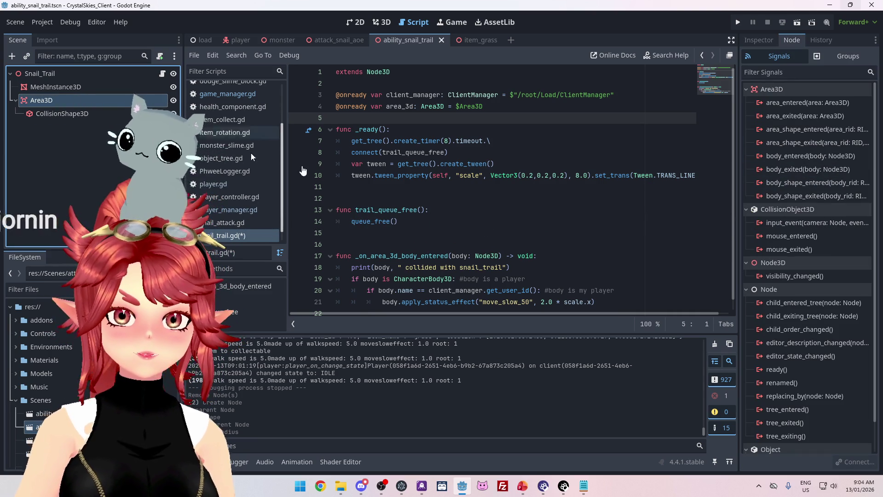
double_click(804, 155)
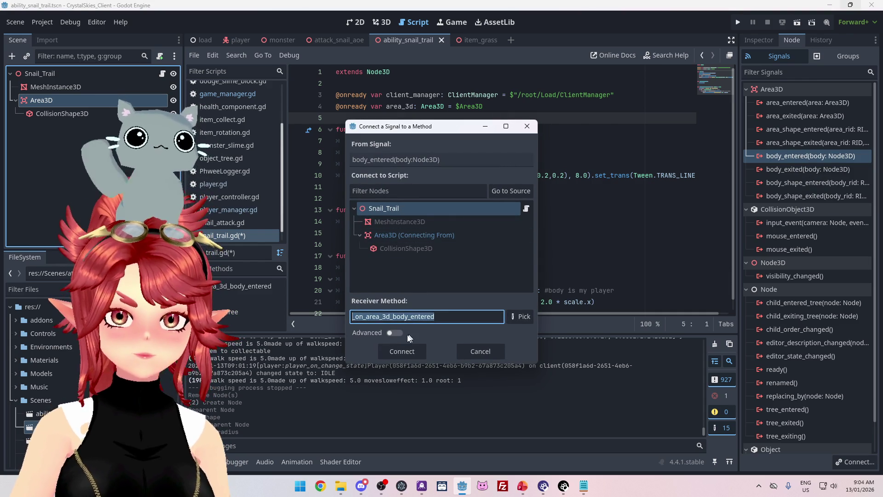
key("Return")
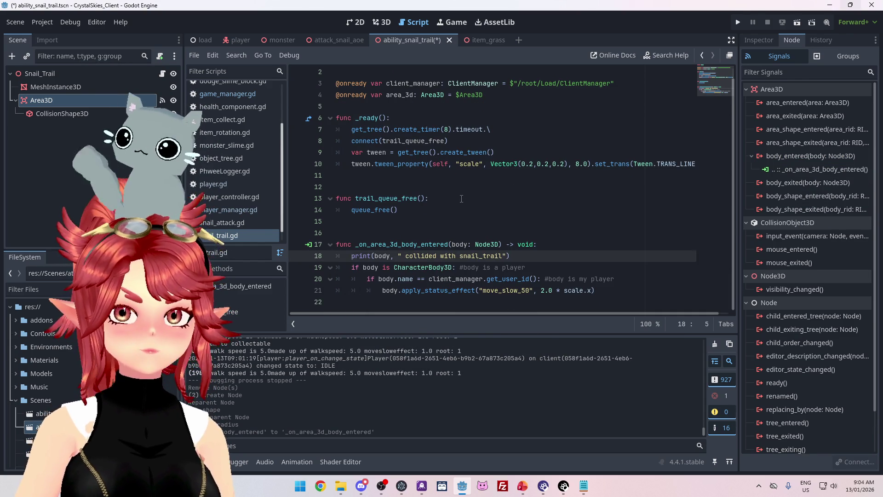
- Save the snail trail scene and launch the project for a test run
left_click(461, 198)
key("ctrl+s")
left_click(319, 39)
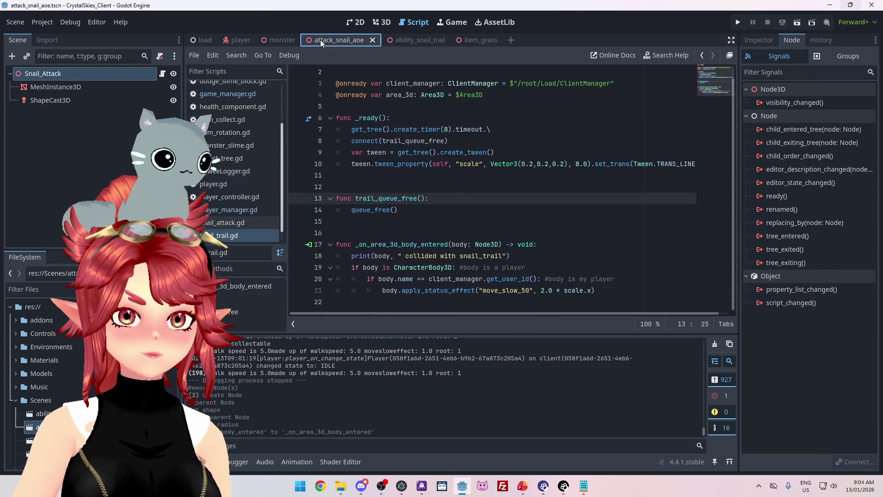
left_click(410, 37)
left_click(467, 163)
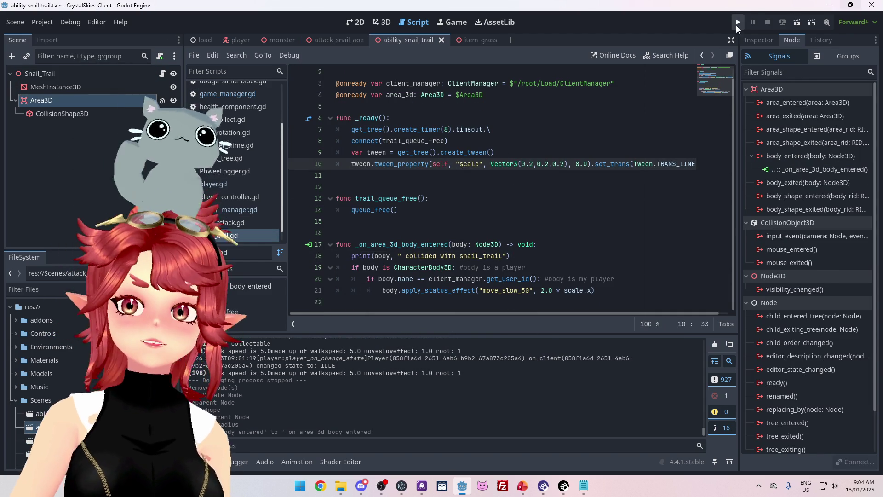
left_click(739, 23)
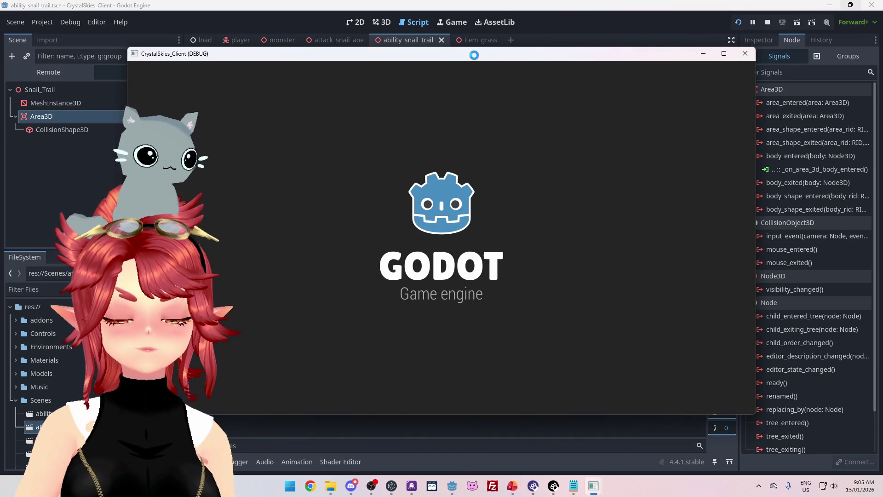
- Enter a display name and create a new lobby to join the game
left_click(472, 268)
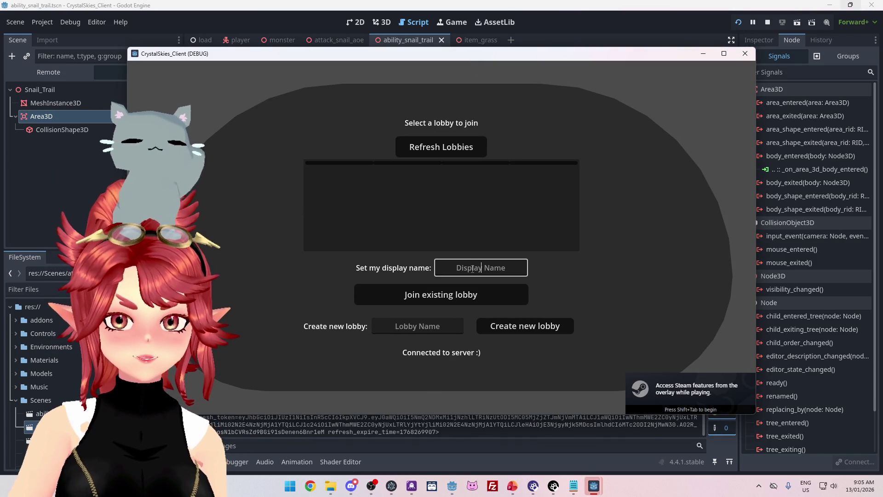
type("Phwe")
key("Tab")
key("Tab")
type("sdfdsf")
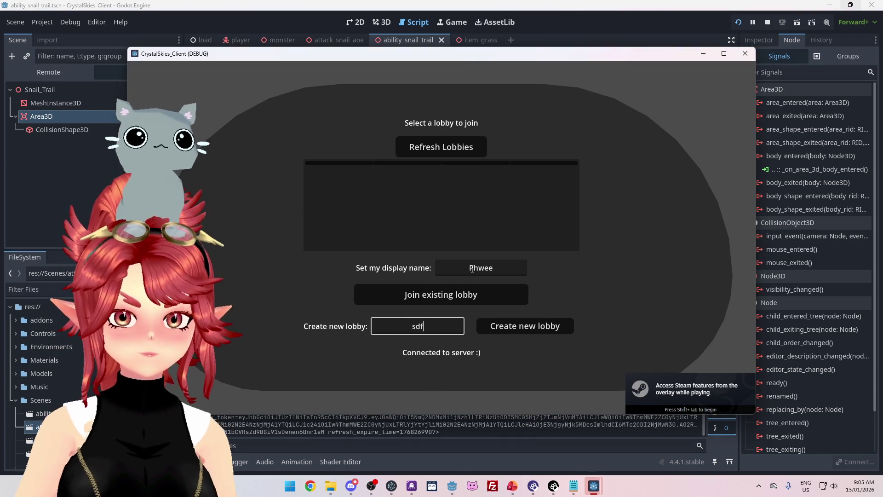
left_click(512, 329)
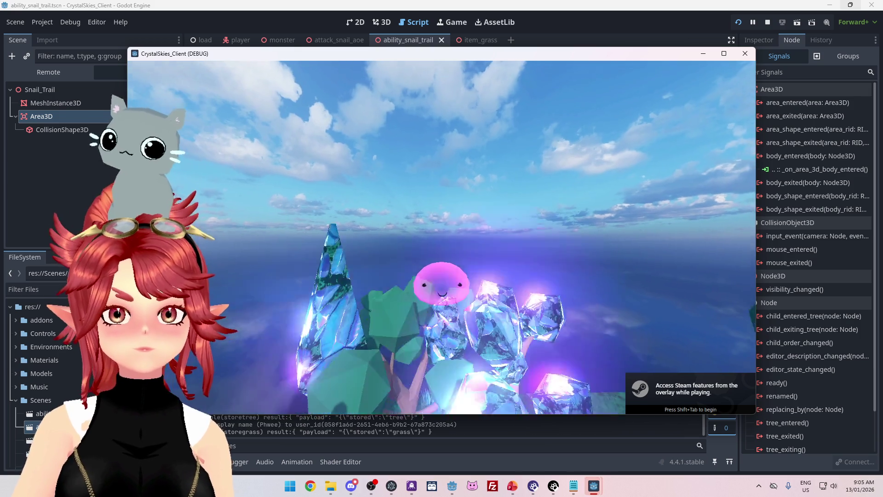
- Walk around toggling snail form to leave a trail, then close the game window
key("w")
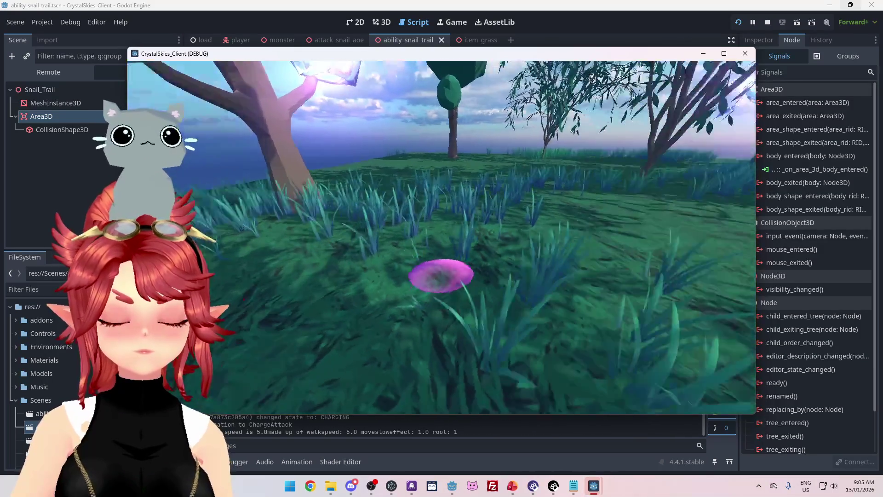
key("1")
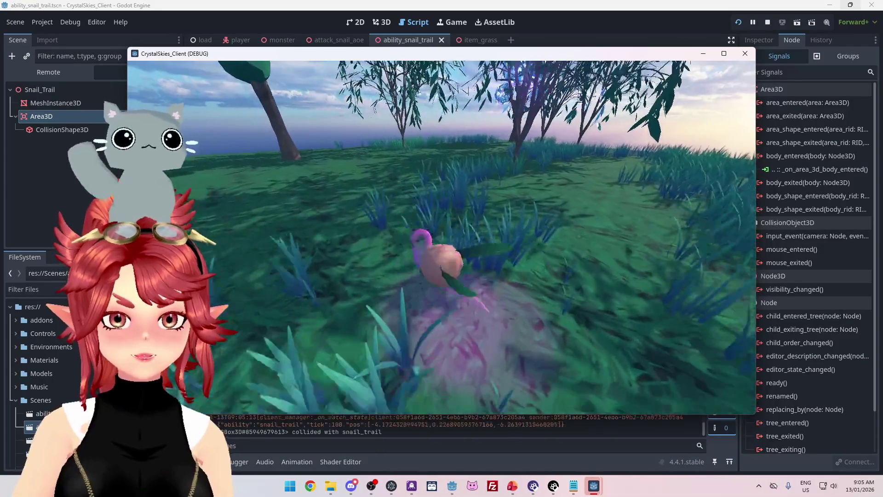
key("w")
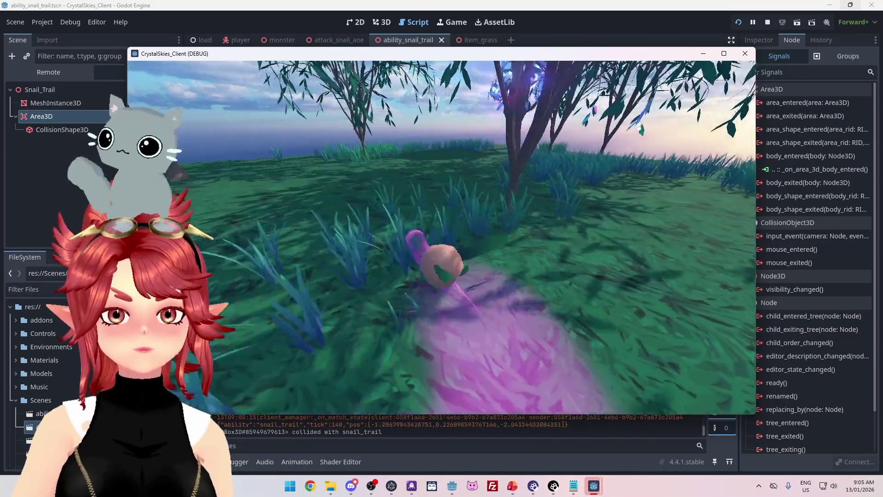
key("w")
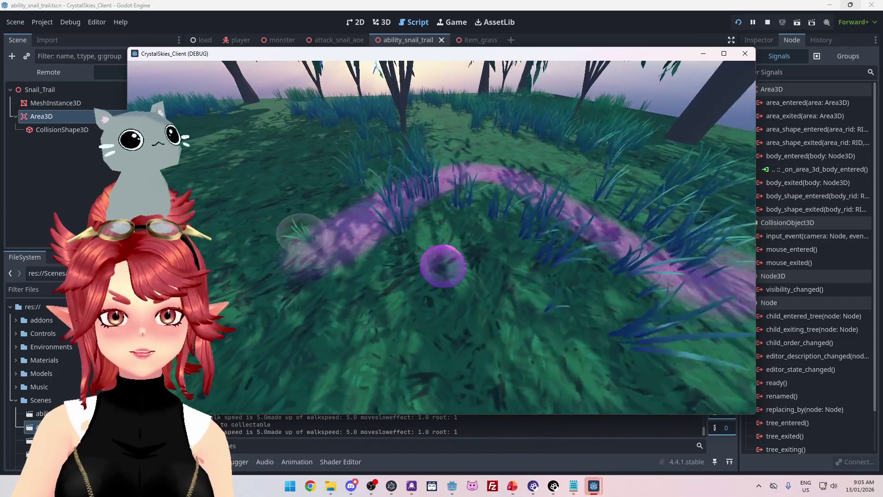
key("w")
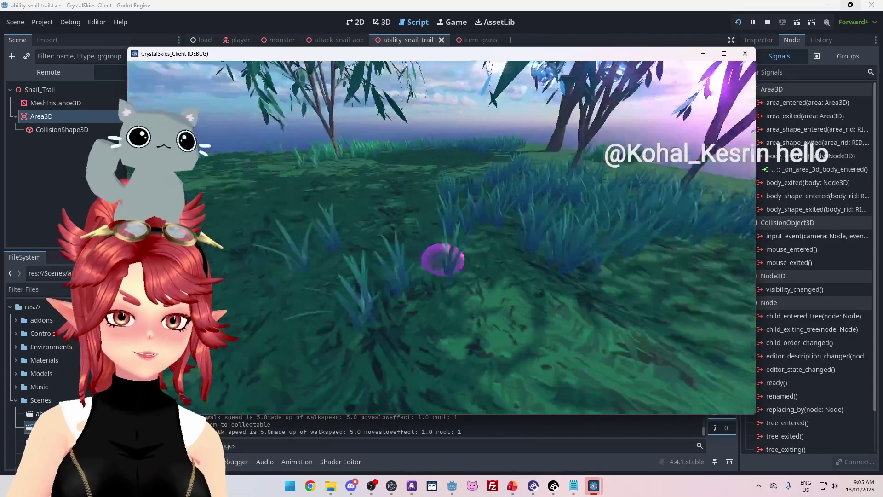
key("w")
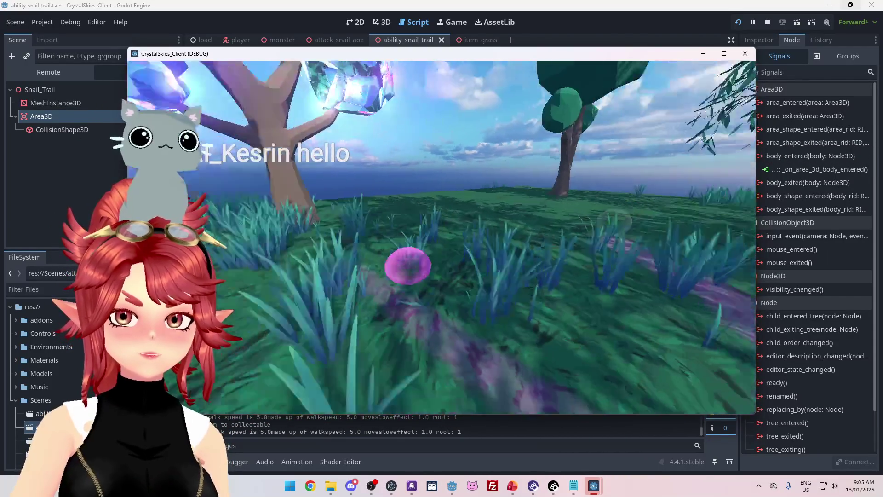
key("w")
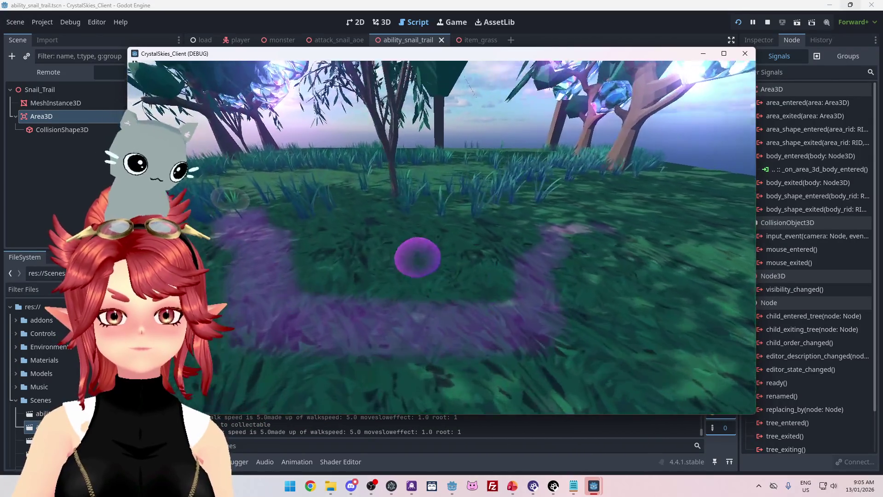
key("Escape")
left_click(750, 54)
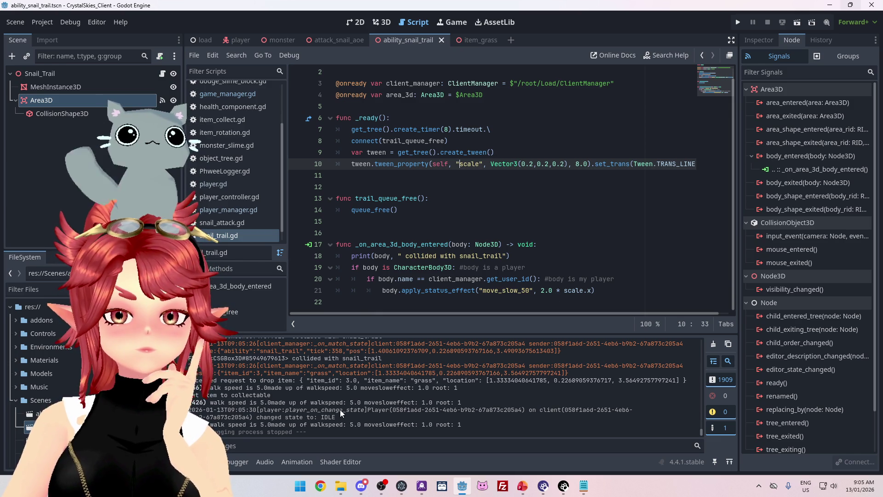
scroll(332, 411, "up", 1)
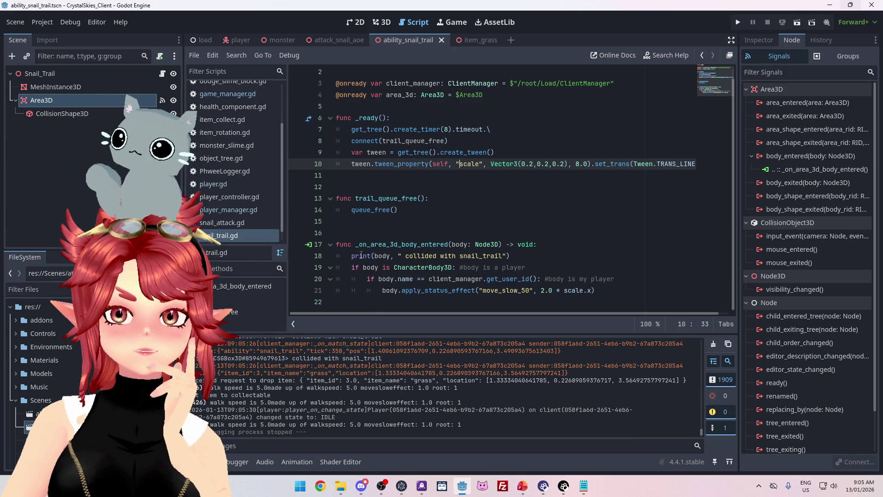
left_click_drag(359, 256, 467, 256)
left_click_drag(371, 256, 479, 256)
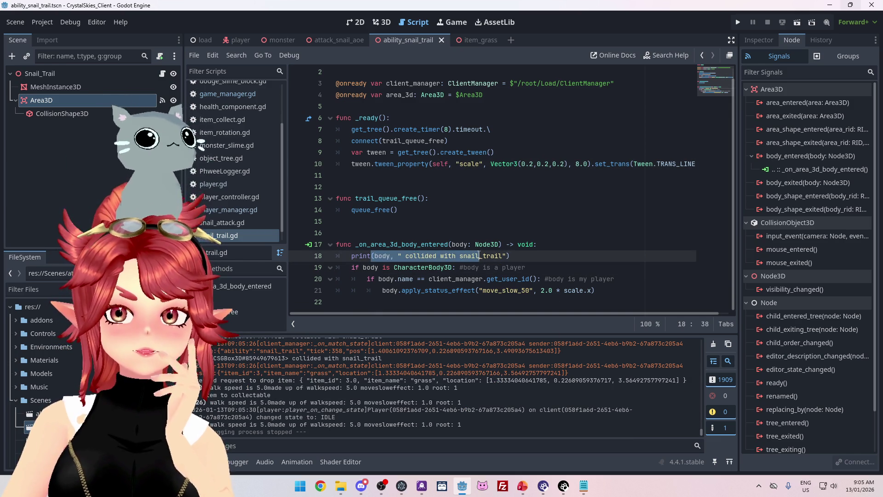
scroll(320, 409, "up", 1)
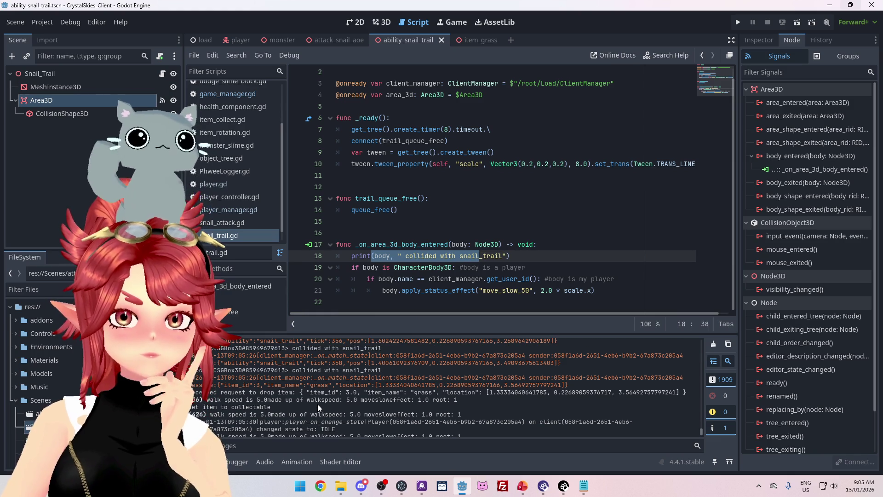
scroll(286, 409, "down", 1)
scroll(223, 385, "up", 3)
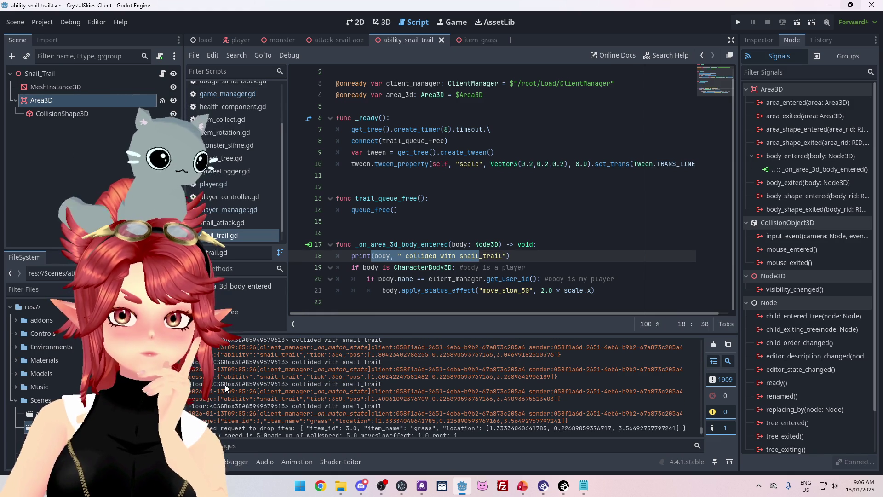
double_click(235, 384)
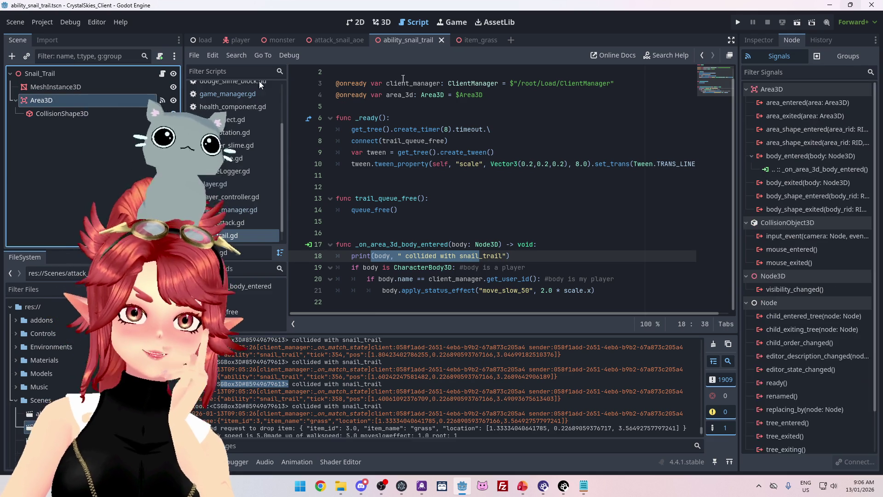
left_click(759, 41)
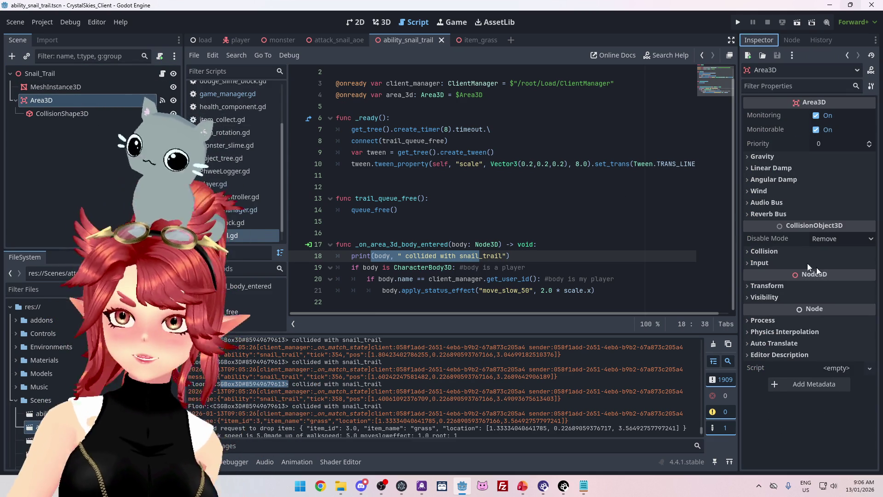
- Set Area3D to detect collision layers 2 and 3 and remove it from layer 1
left_click(765, 251)
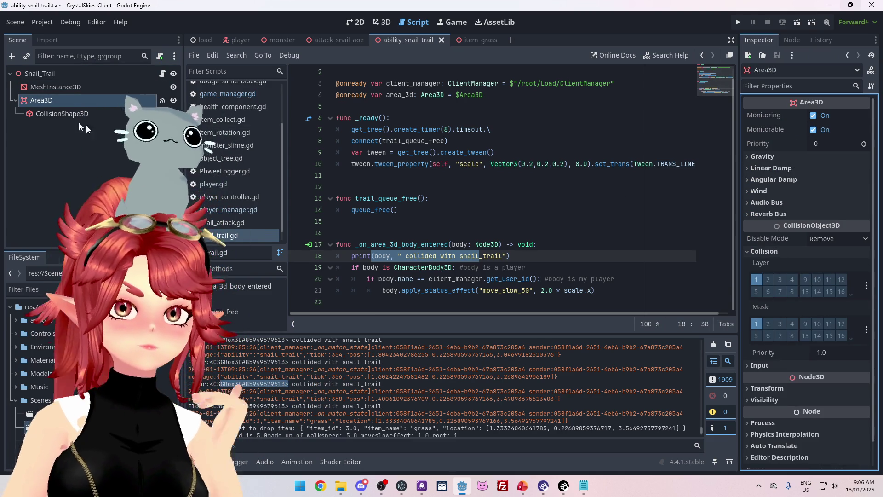
left_click(53, 113)
left_click(69, 100)
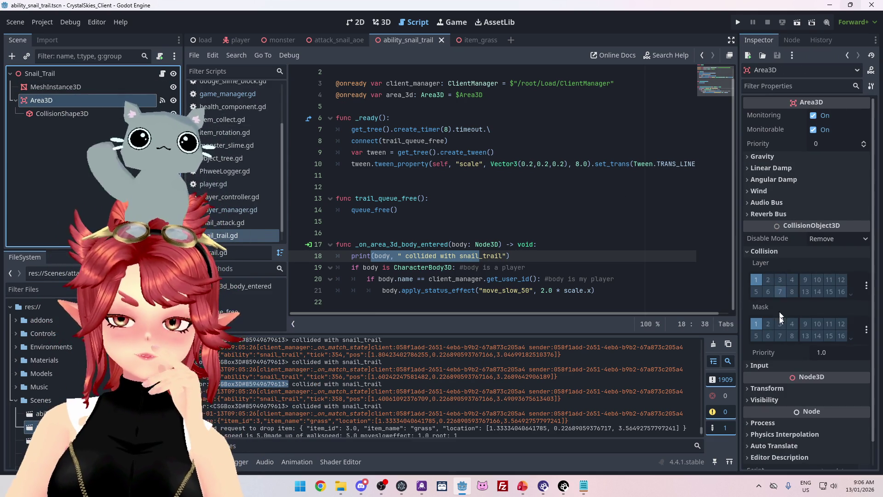
left_click(769, 324)
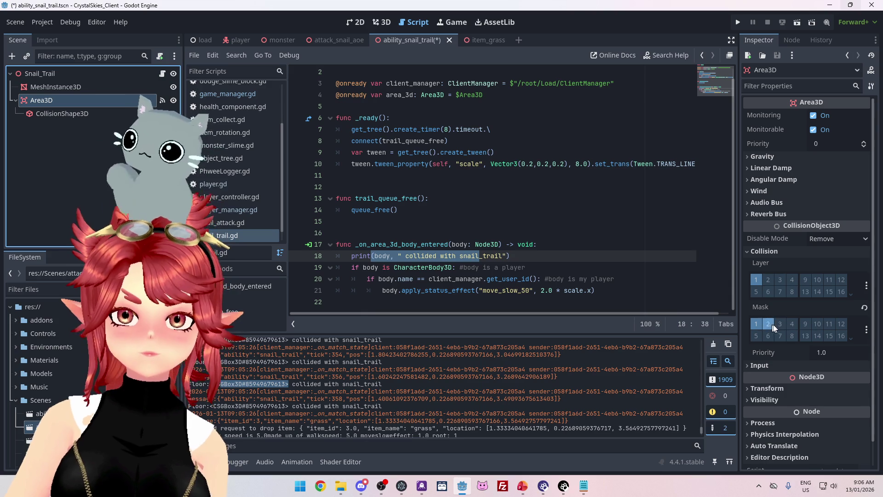
left_click(756, 324)
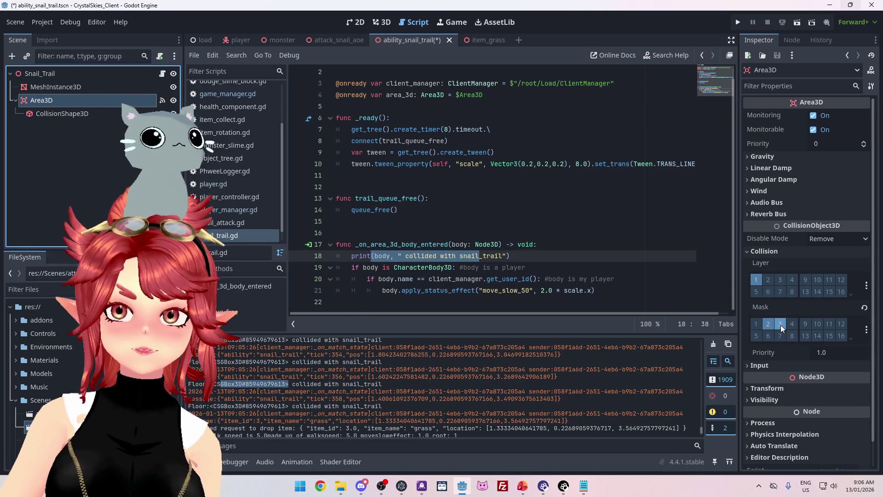
left_click(756, 280)
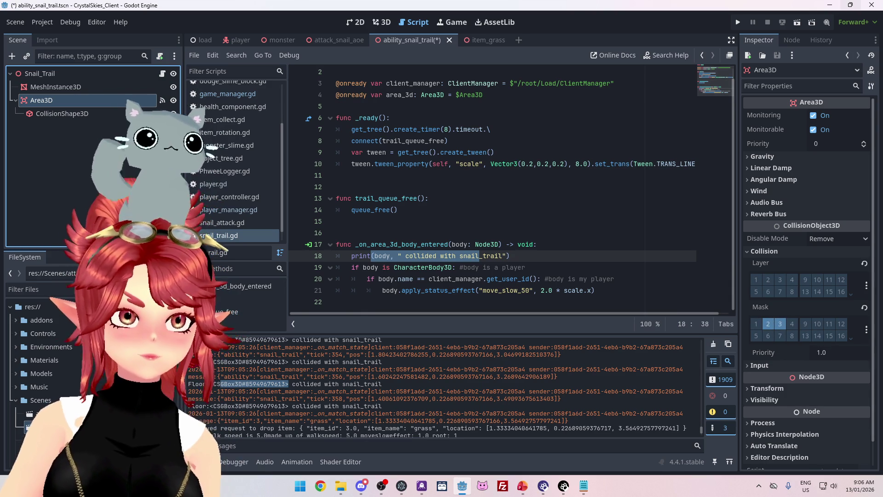
- Save the ability_snail_trail scene and launch a test run
left_click(495, 163)
key("ctrl+s")
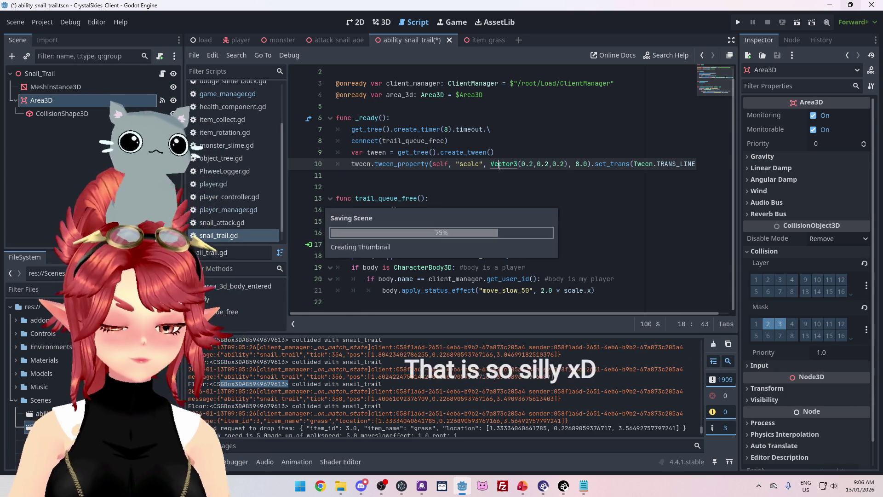
left_click(738, 23)
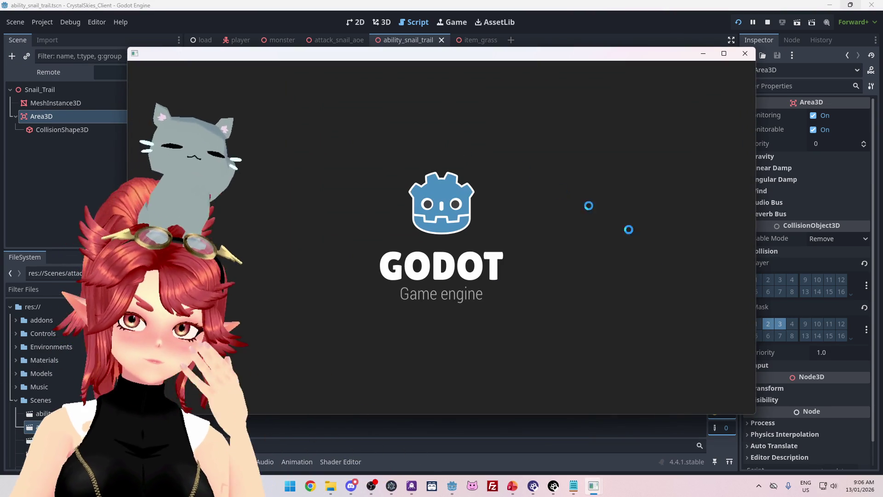
- Walk the player forward through the grass to lay a slime trail, then stop the game
left_click(504, 265)
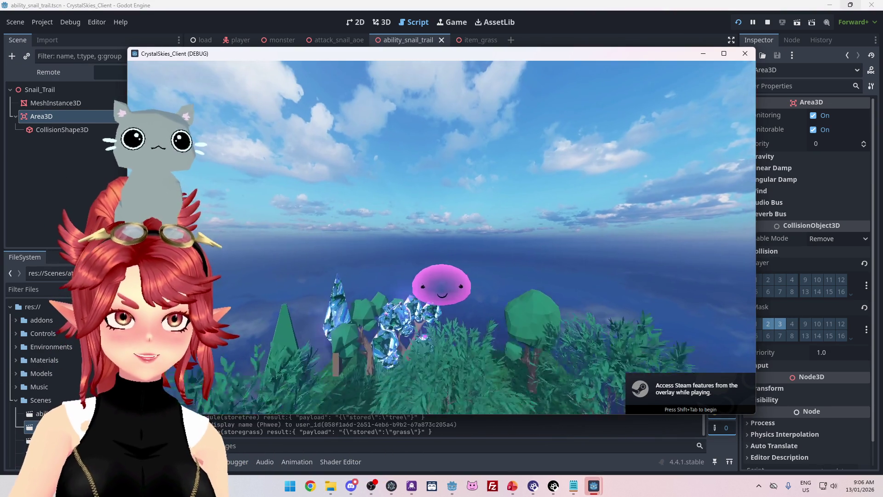
key("w")
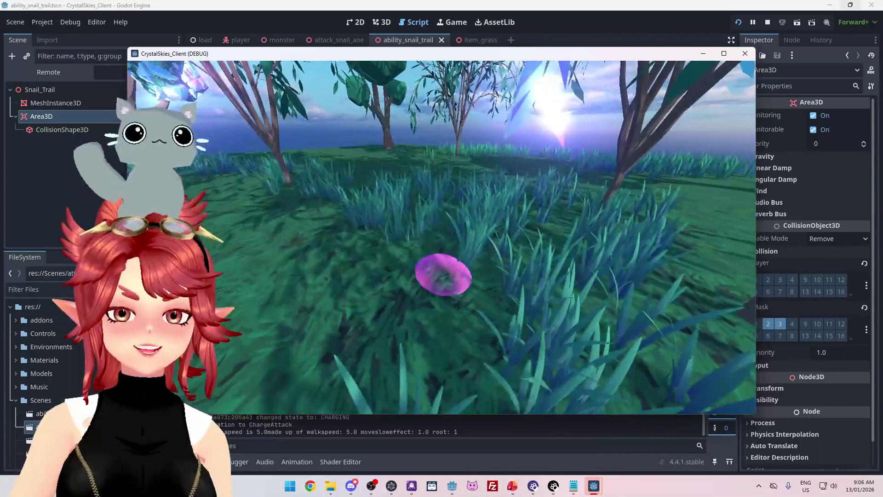
key("w")
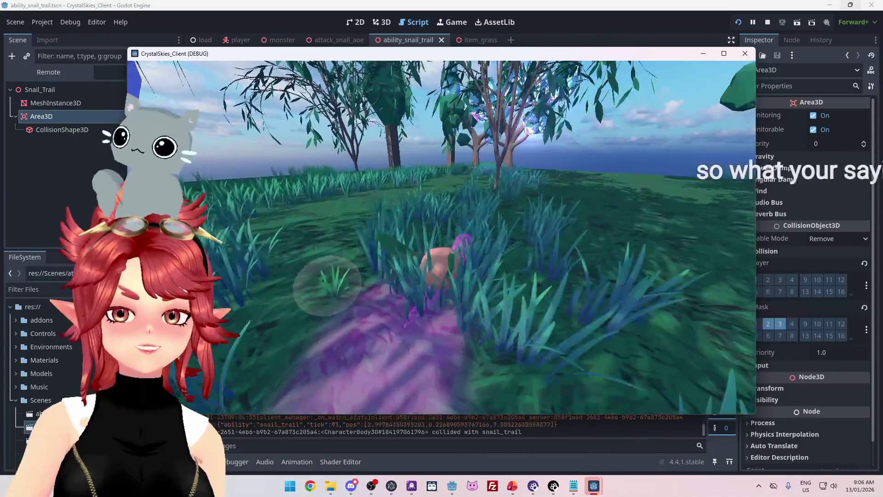
key("w")
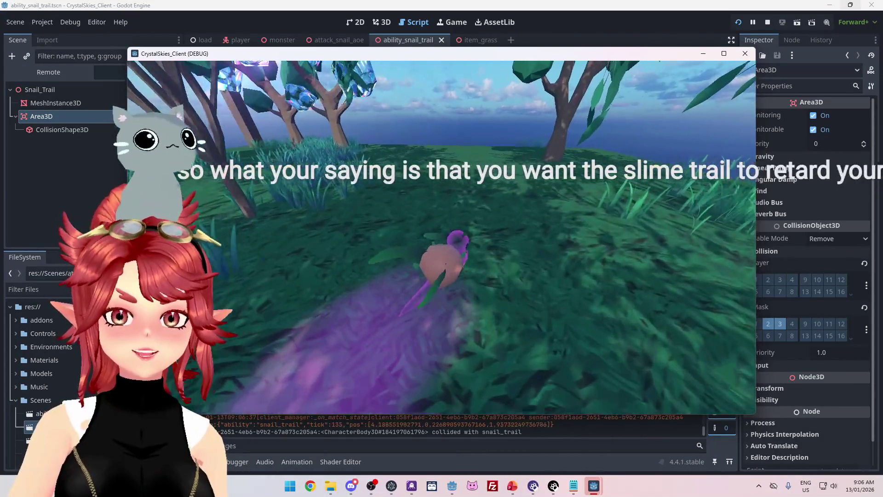
key("w")
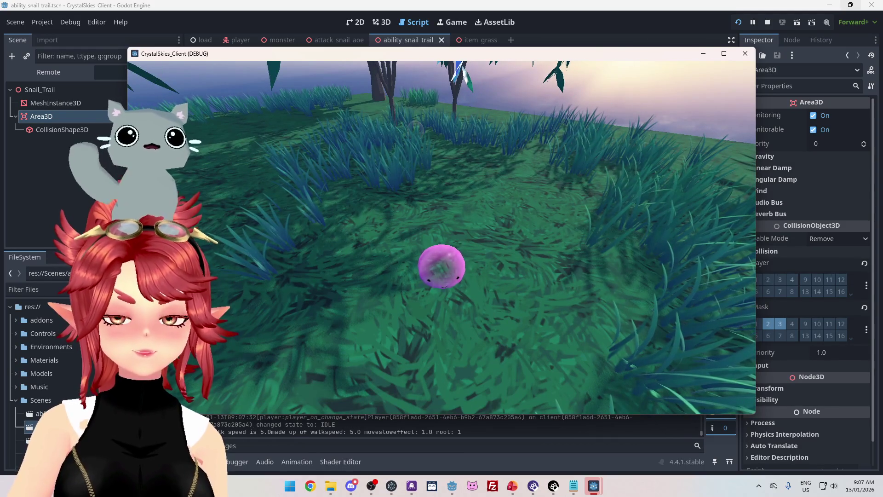
key("Escape")
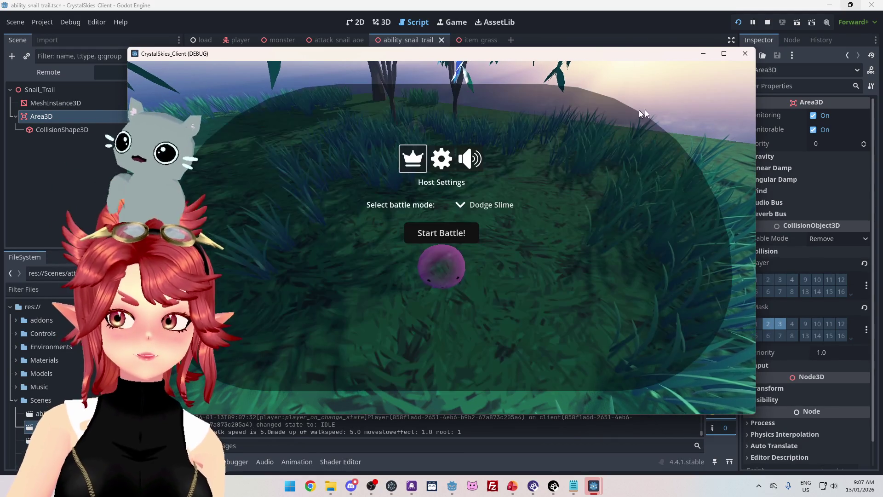
left_click(768, 23)
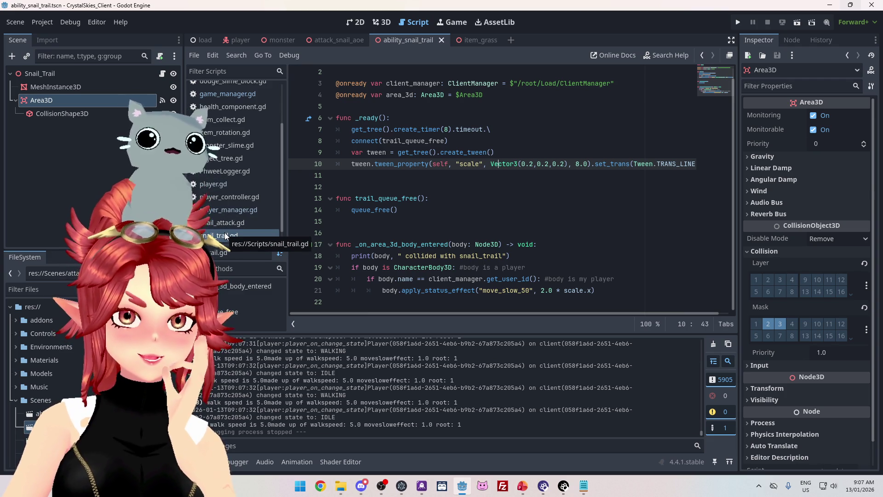
- Search the whole project for 'change_form' and open its definition in player.gd
left_click(484, 231)
key("ctrl+f")
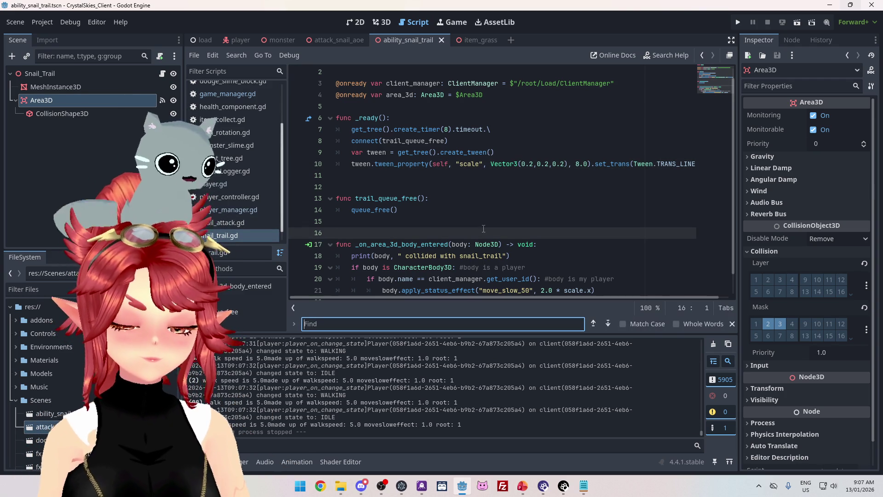
key("ctrl+shift+f")
type("change_")
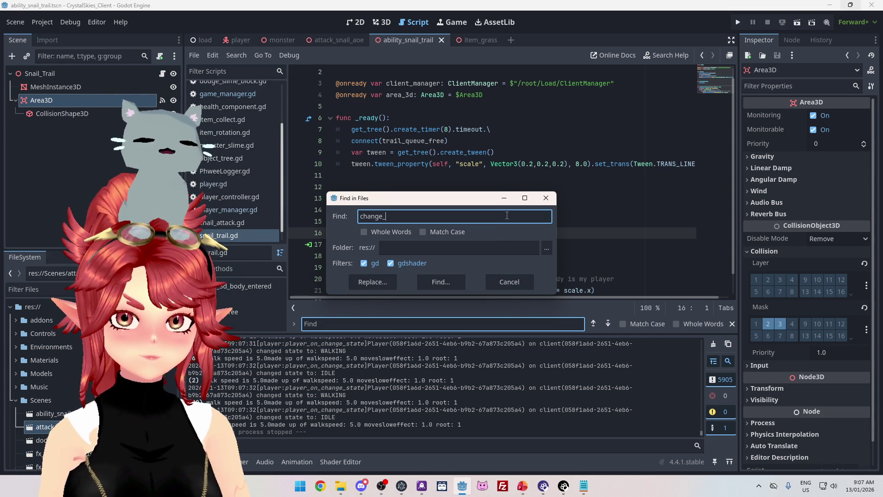
type("form")
left_click(441, 281)
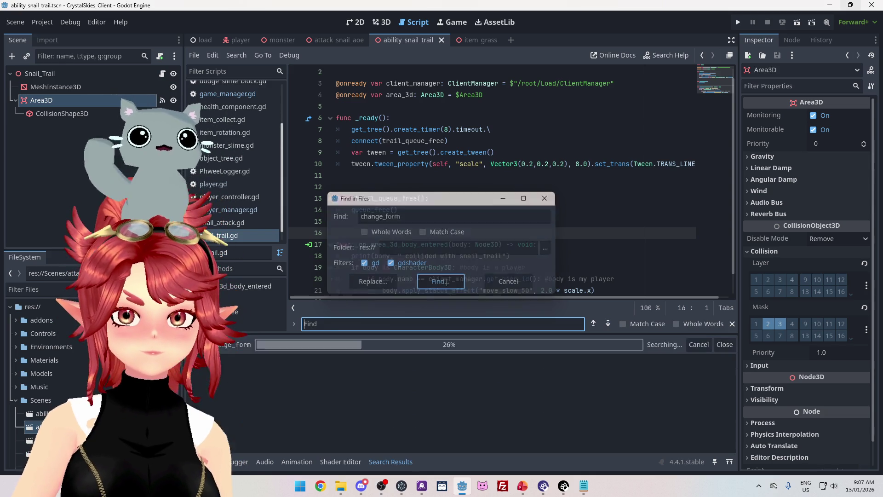
left_click(349, 414)
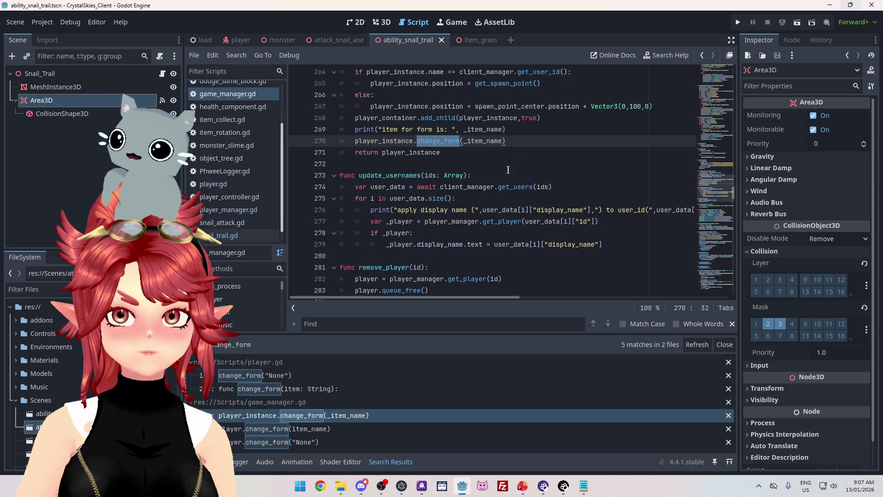
scroll(524, 152, "up", 2)
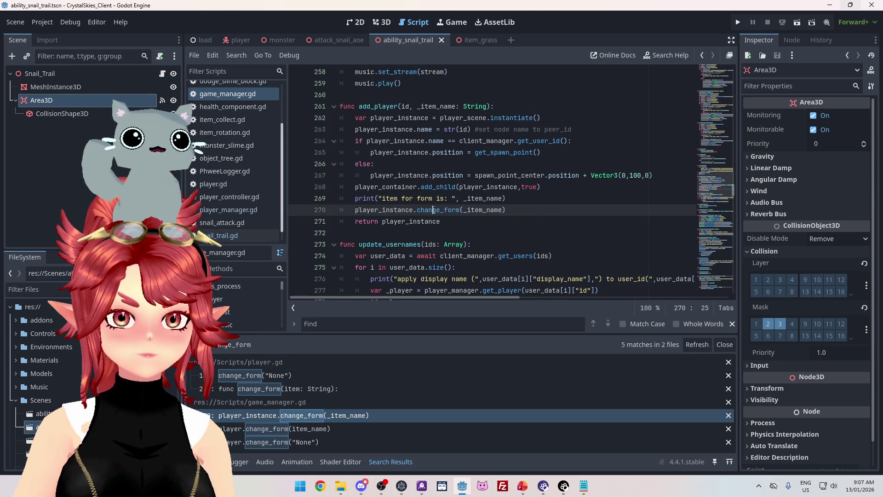
left_click(309, 387)
scroll(398, 125, "up", 1)
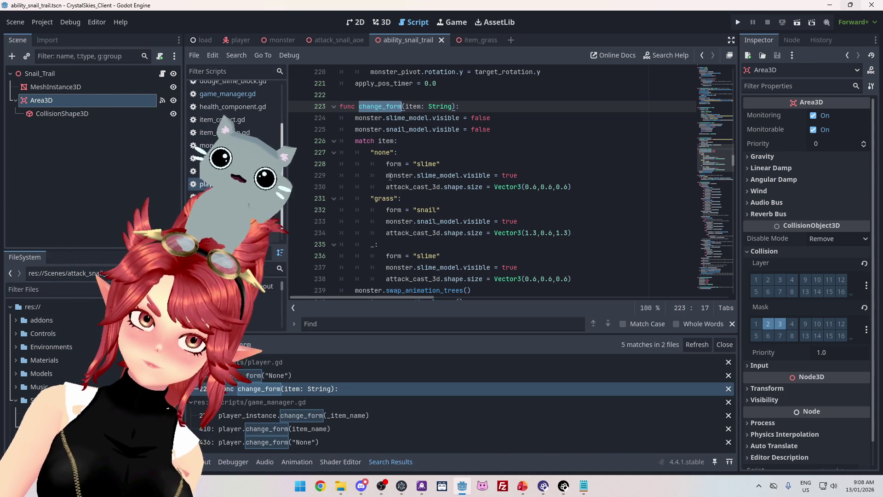
scroll(440, 193, "up", 1)
- Add 'var _cache_form = form' at the top of change_form
scroll(439, 193, "up", 1)
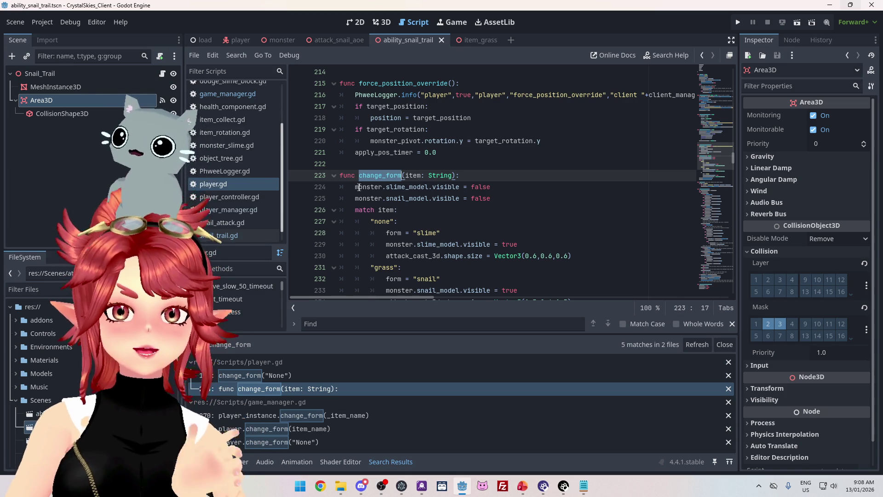
key("End")
key("Return")
type("var ")
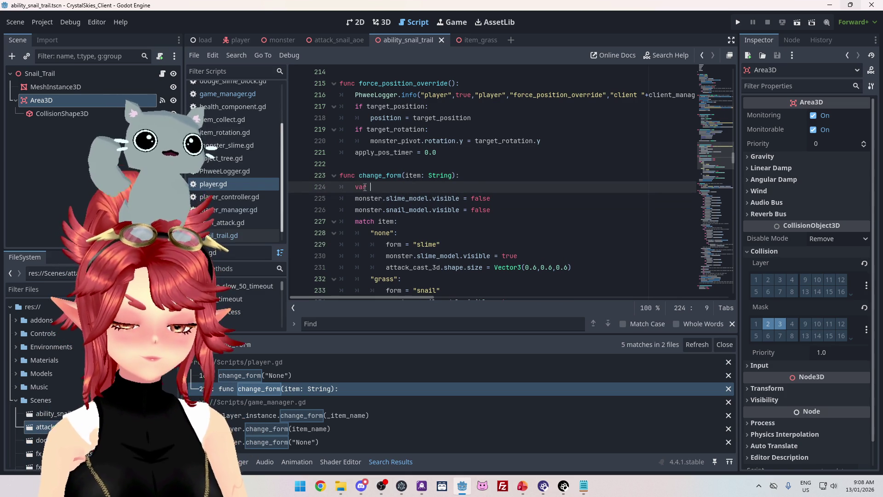
type("starting")
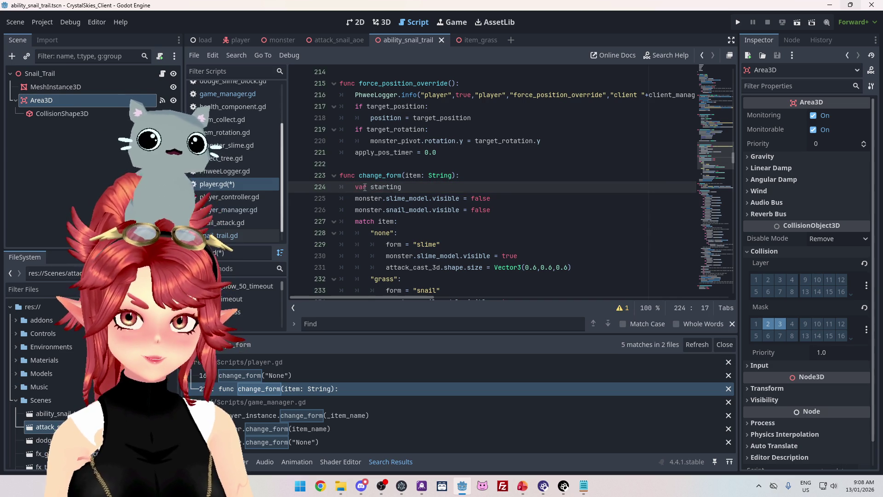
key("BackSpace")
key("BackSpace")
key("BackSpace")
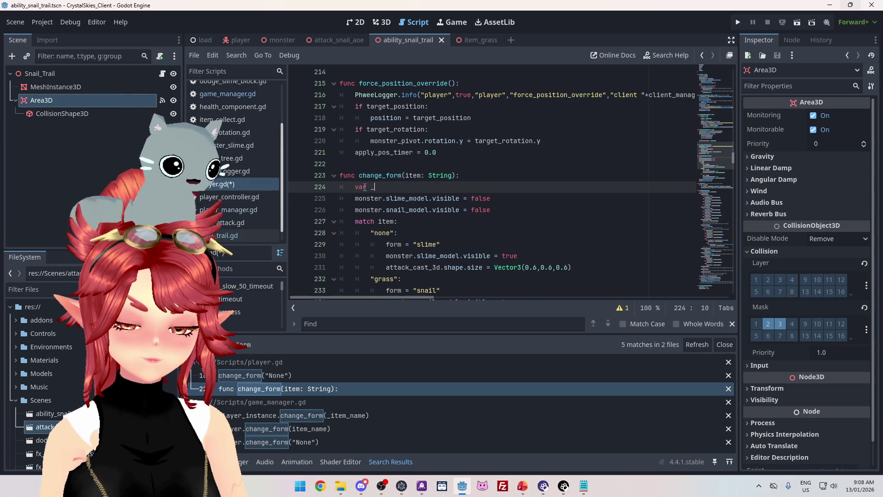
type("ch")
key("BackSpace")
key("BackSpace")
key("BackSpace")
type("ache_form = ")
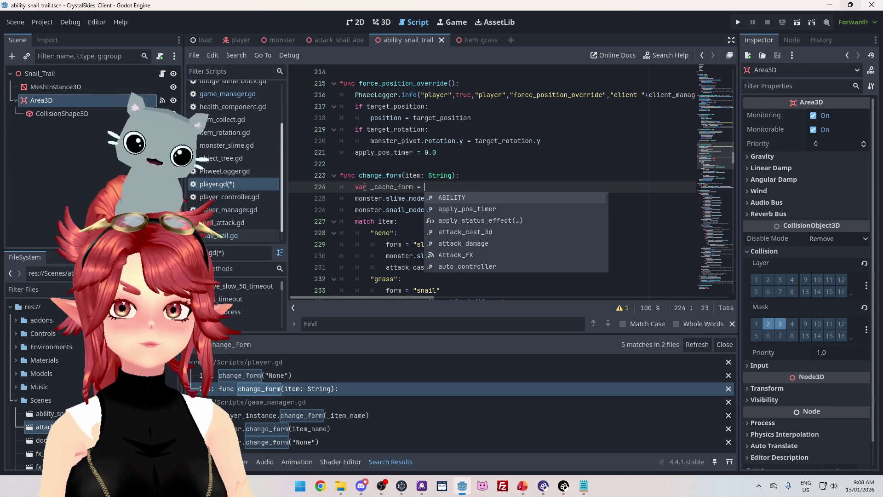
type("form")
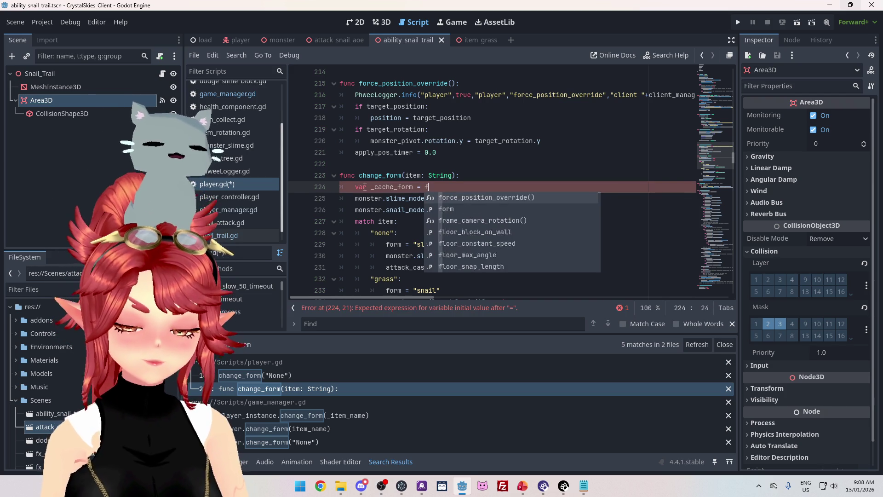
left_click(386, 164)
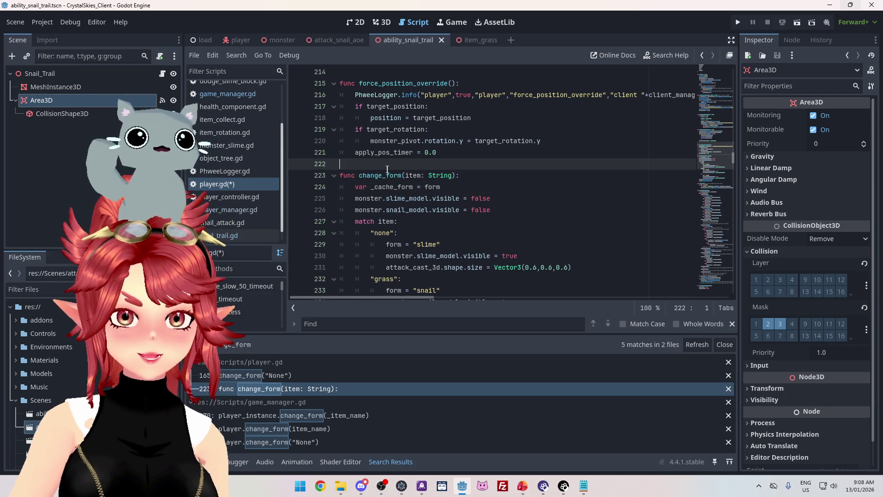
- After the slime assignment, start an 'if _cache_form == "snail":' block
scroll(377, 156, "down", 1)
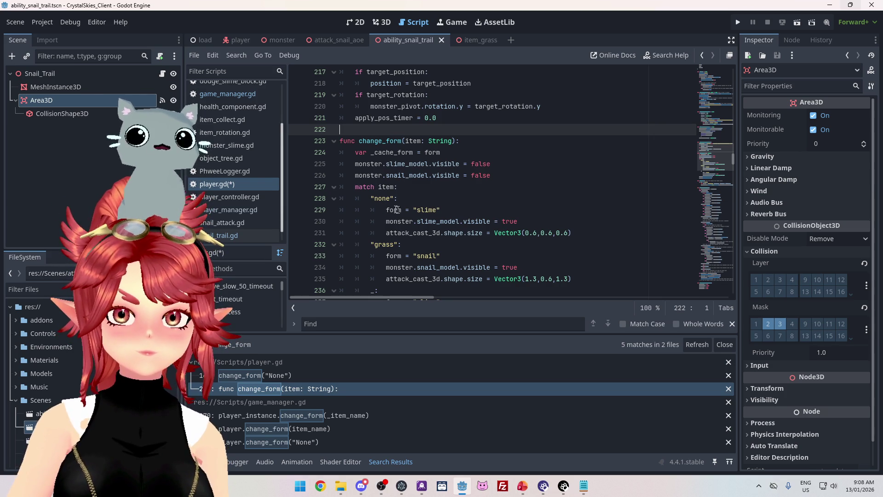
left_click(460, 210)
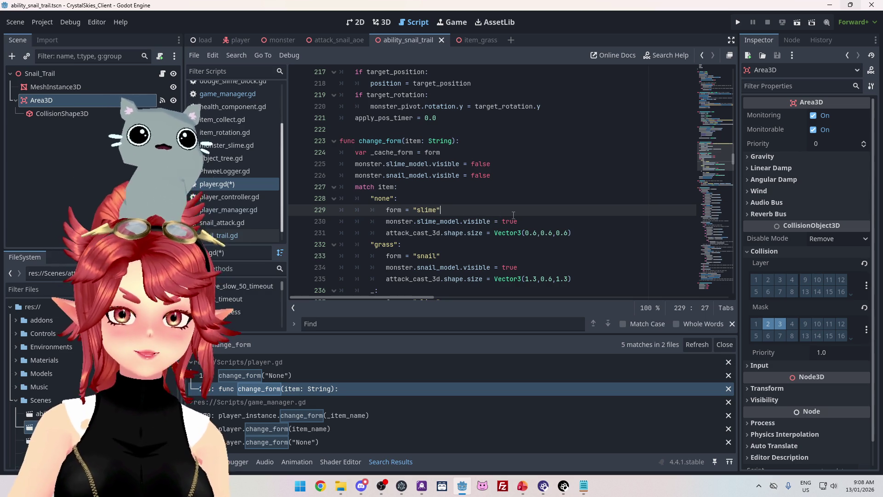
key("Return")
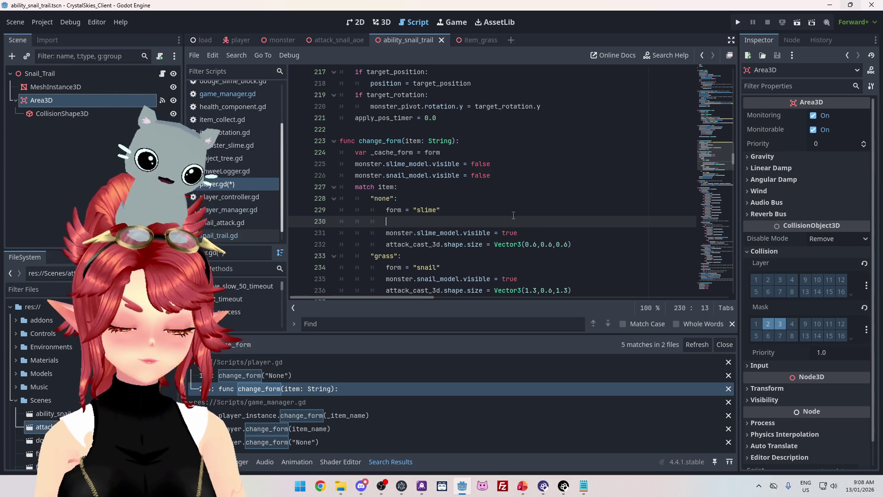
type("if ")
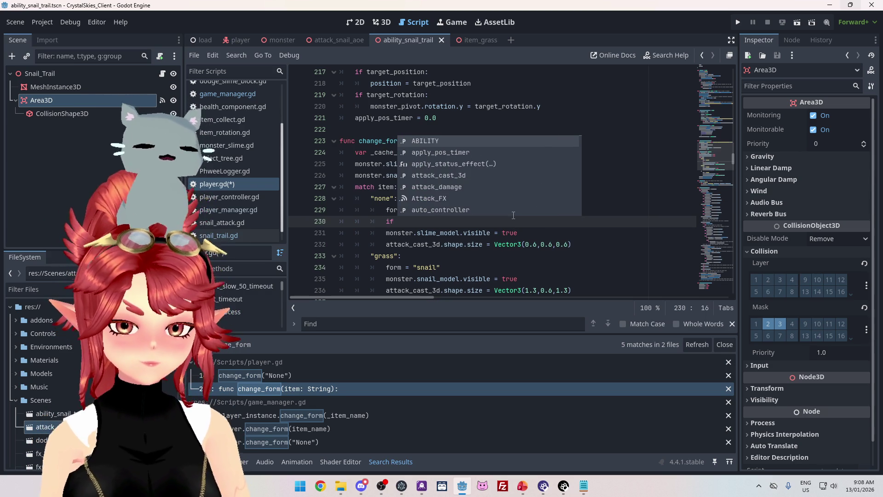
type("_cache_form")
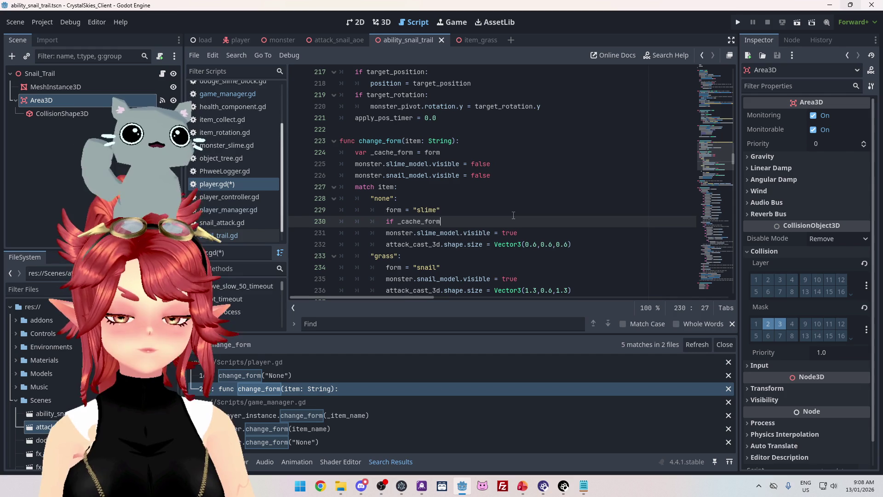
type(" = \"snail")
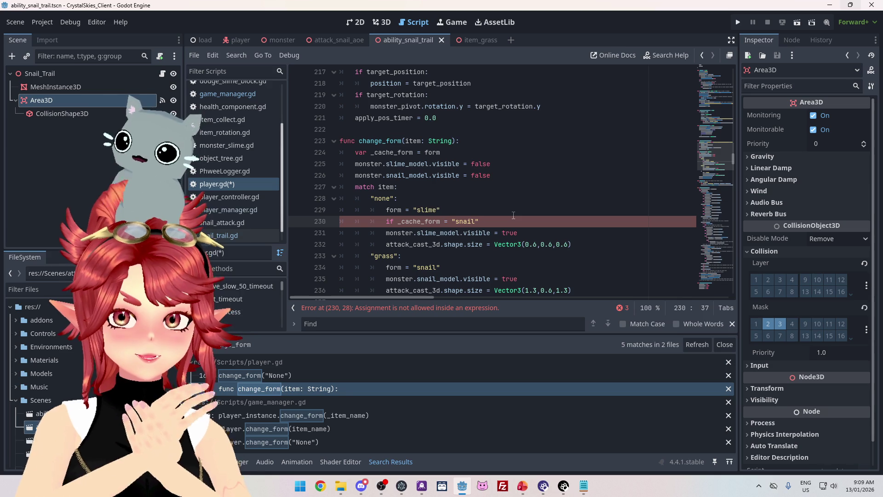
key("Left")
key("Left")
type("=")
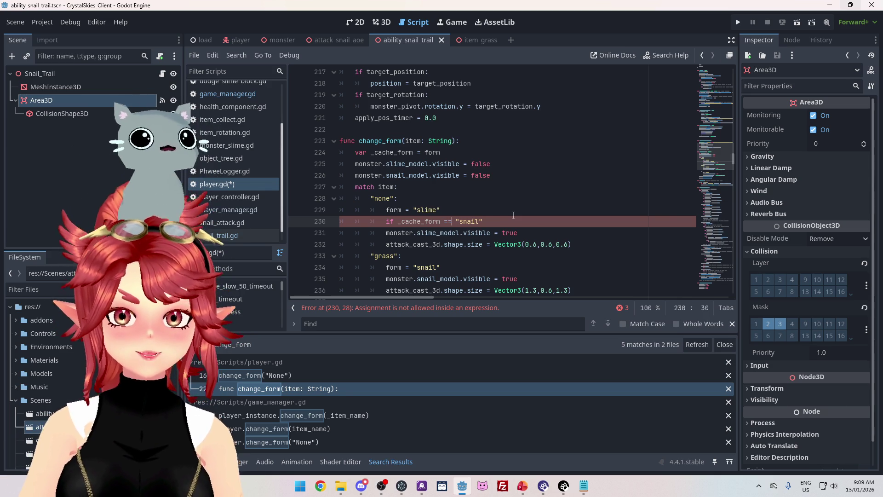
key("End")
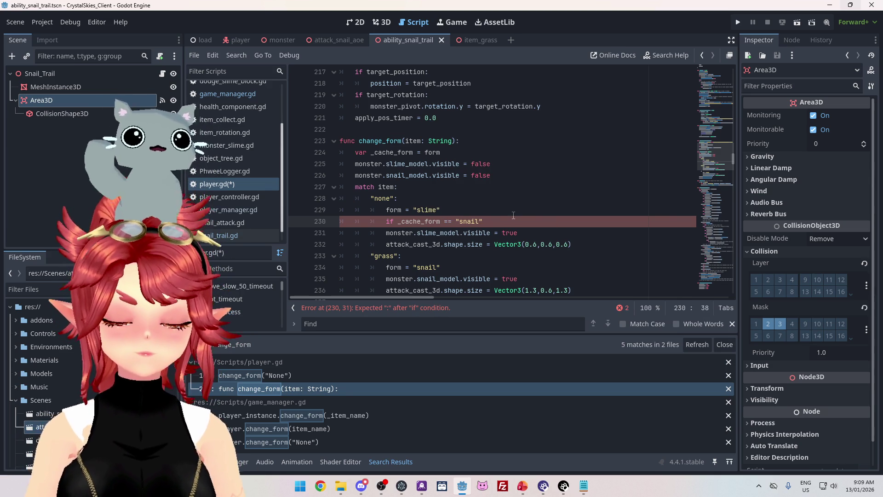
type(":")
key("Return")
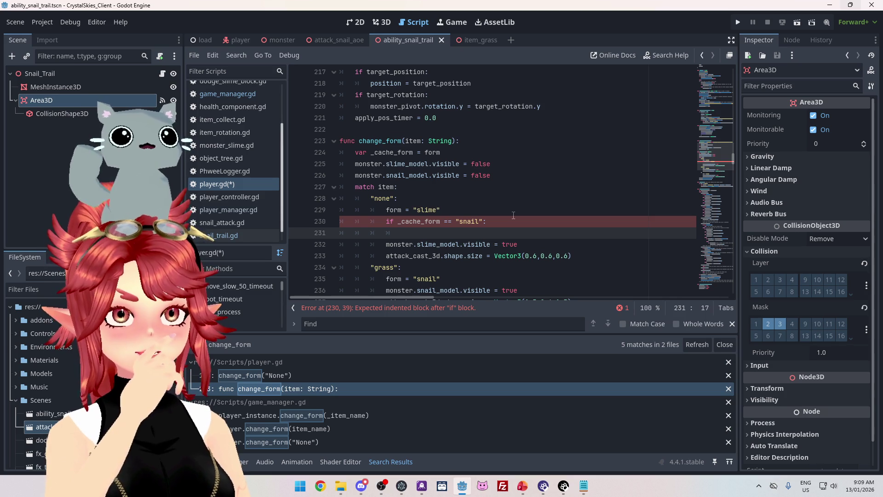
- Save player.gd and review the slime and snail slow_immunity entries in FORM_STATS
key("ctrl+s")
left_click_drag(731, 168, 731, 69)
left_click(396, 189)
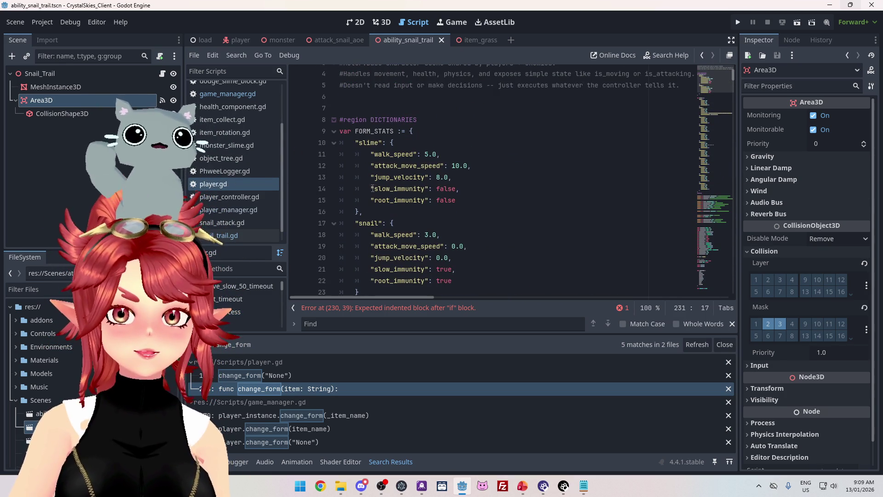
key("Home")
key("shift+End")
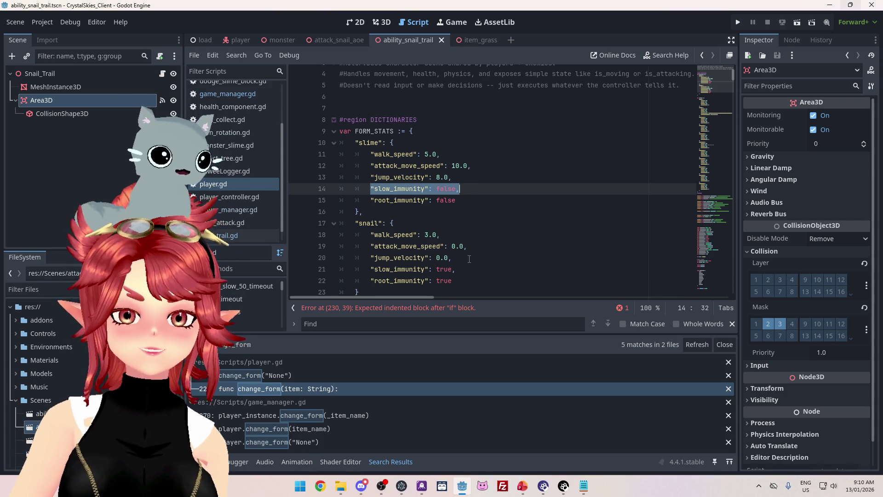
left_click_drag(461, 271, 371, 270)
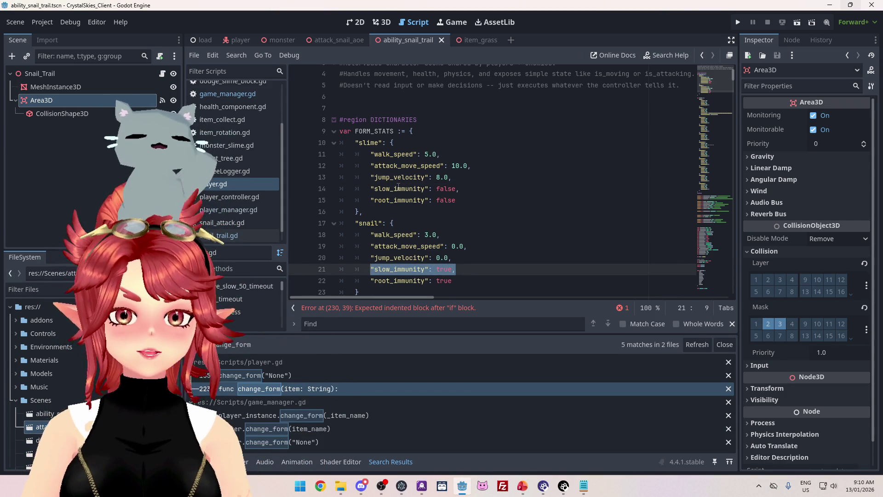
left_click_drag(460, 189, 399, 189)
- Add blank lines below the rooted status-effect variable
scroll(404, 196, "down", 20)
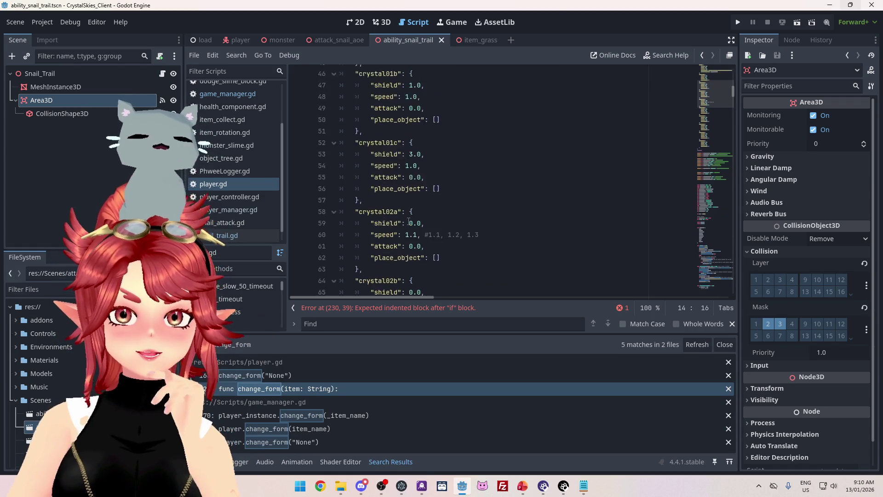
scroll(408, 222, "down", 20)
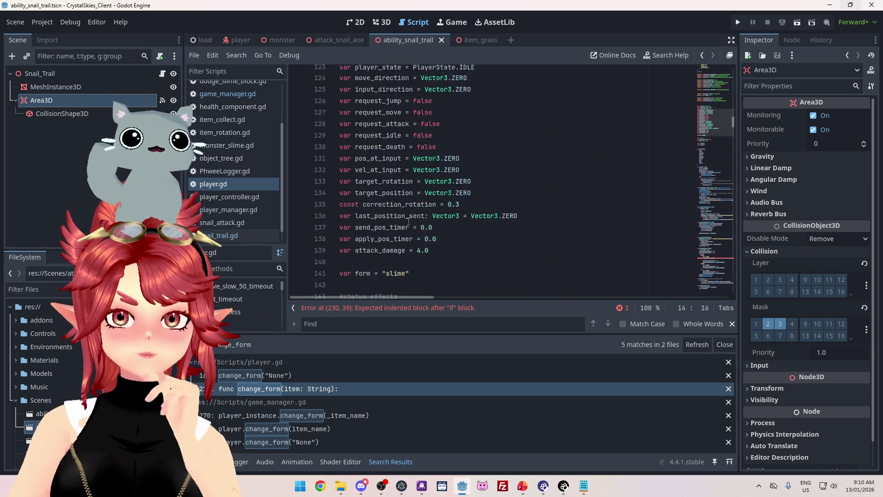
scroll(409, 222, "down", 1)
left_click_drag(359, 165, 468, 171)
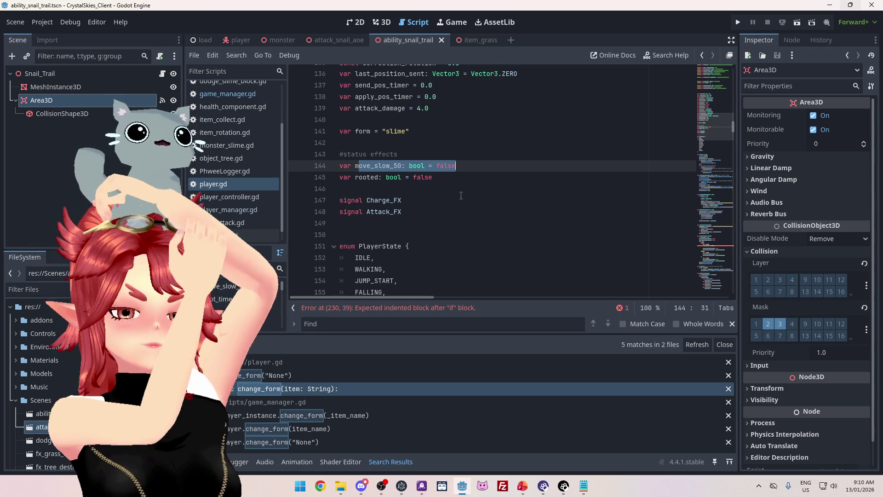
left_click_drag(356, 179, 440, 181)
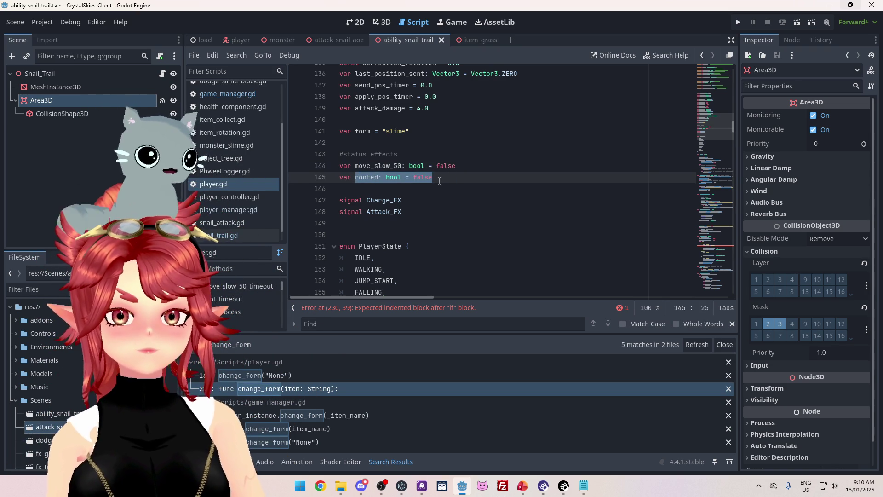
left_click_drag(356, 180, 444, 177)
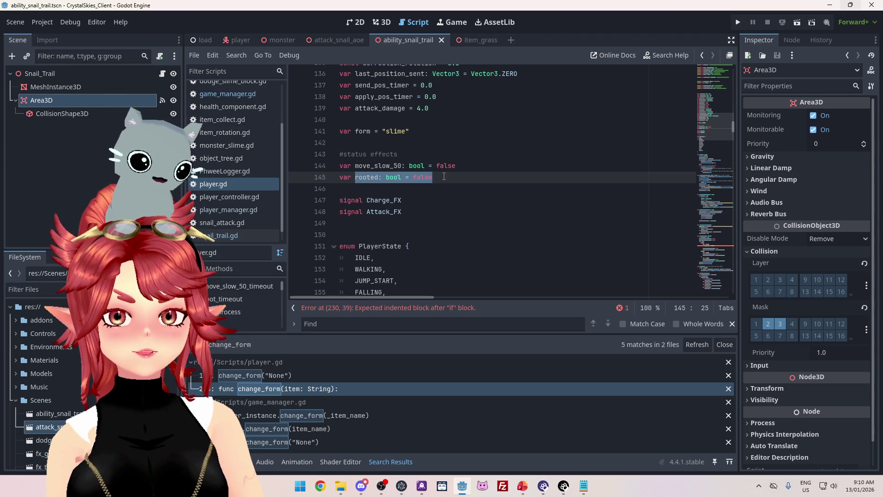
left_click(444, 177)
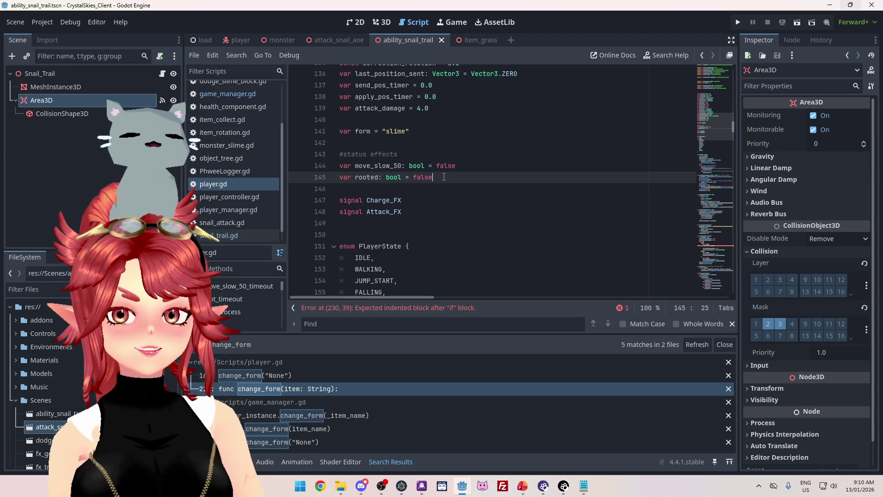
key("Return")
key("Return")
type("#")
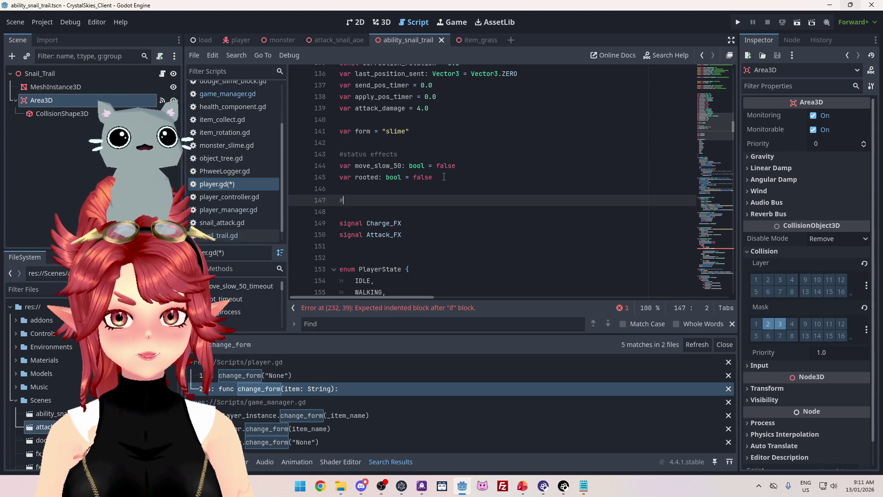
- Complete the comment as '#immunity' and review the walk speed calculation line
type("immunity")
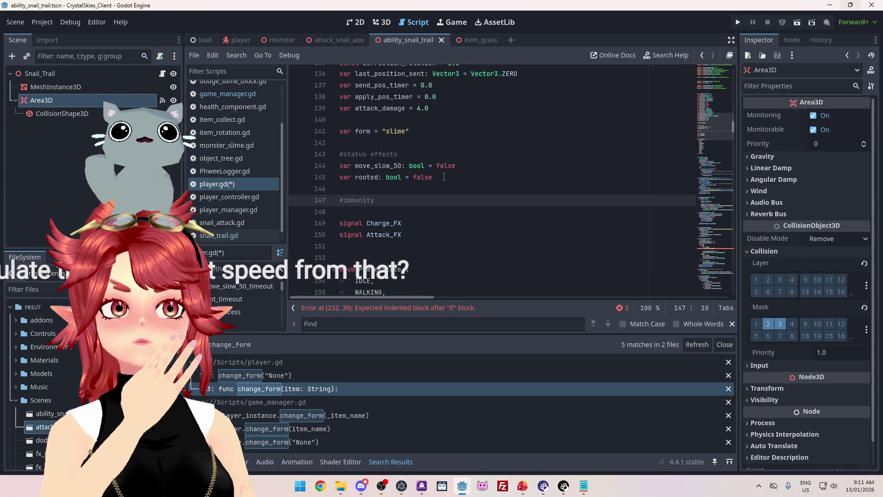
mouse_move(733, 125)
left_mouse_down()
mouse_move(730, 234)
mouse_move(713, 302)
left_mouse_up()
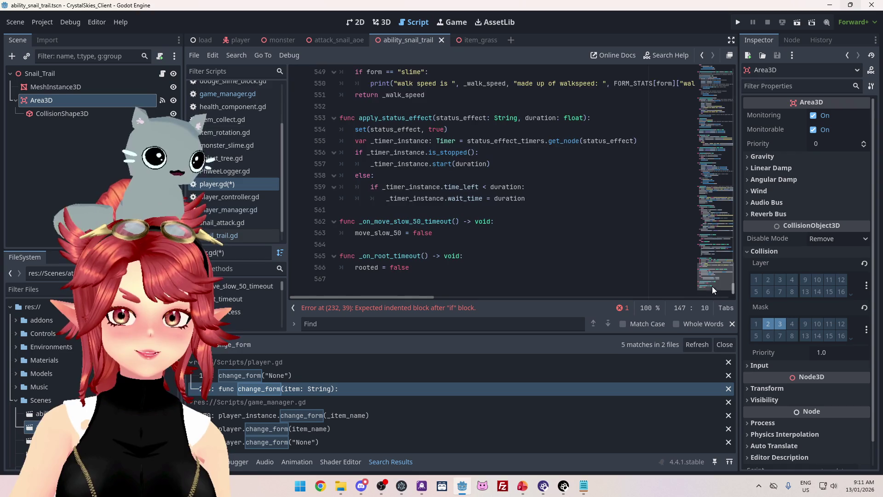
scroll(713, 288, "up", 3)
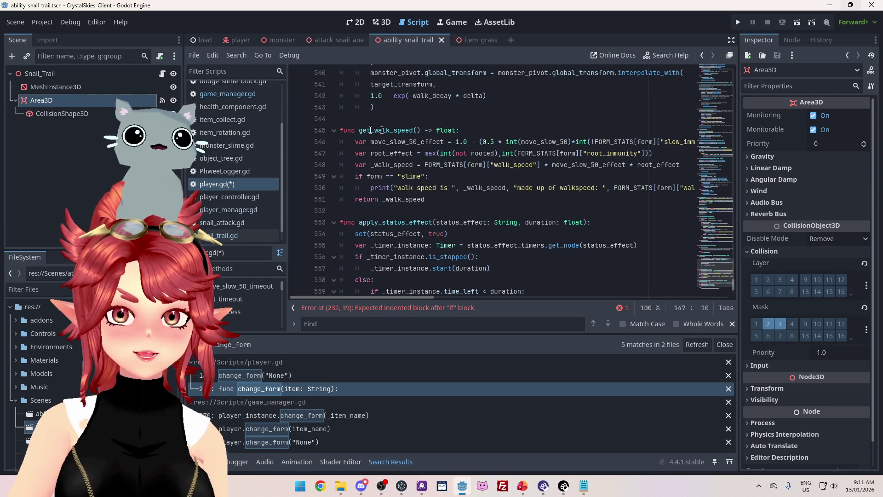
mouse_move(416, 298)
left_mouse_down()
mouse_move(438, 299)
mouse_move(415, 299)
left_mouse_up()
left_click_drag(681, 165, 326, 164)
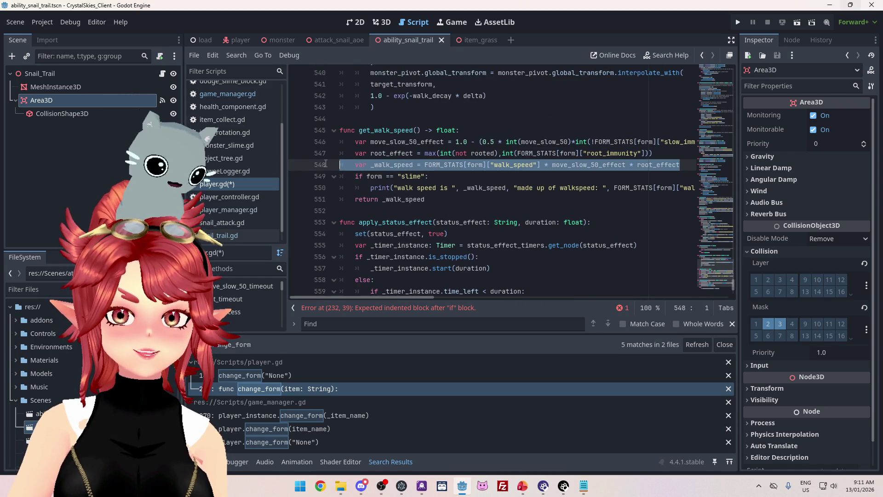
left_click(668, 165)
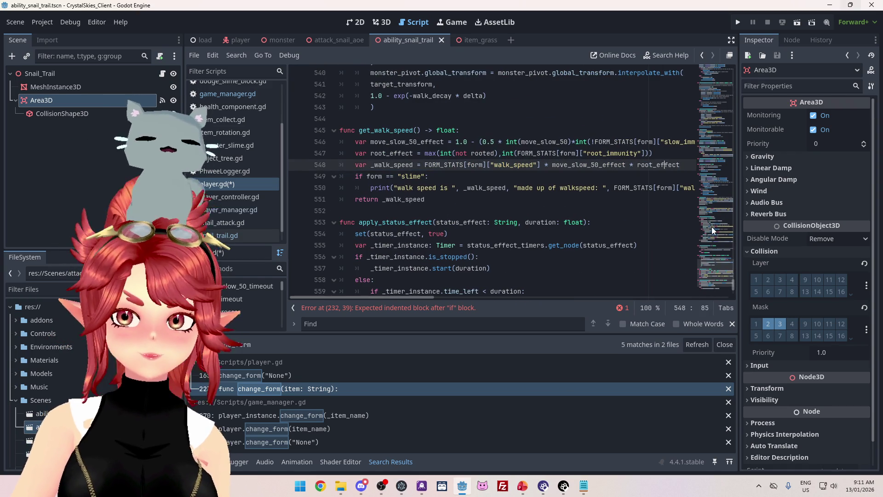
- Open an empty line beneath #immunity, then jump to the reported error at line 233
mouse_move(733, 285)
left_mouse_down()
mouse_move(738, 108)
mouse_move(741, 146)
left_mouse_up()
scroll(550, 181, "up", 8)
scroll(551, 181, "up", 8)
scroll(480, 185, "down", 2)
left_click(402, 195)
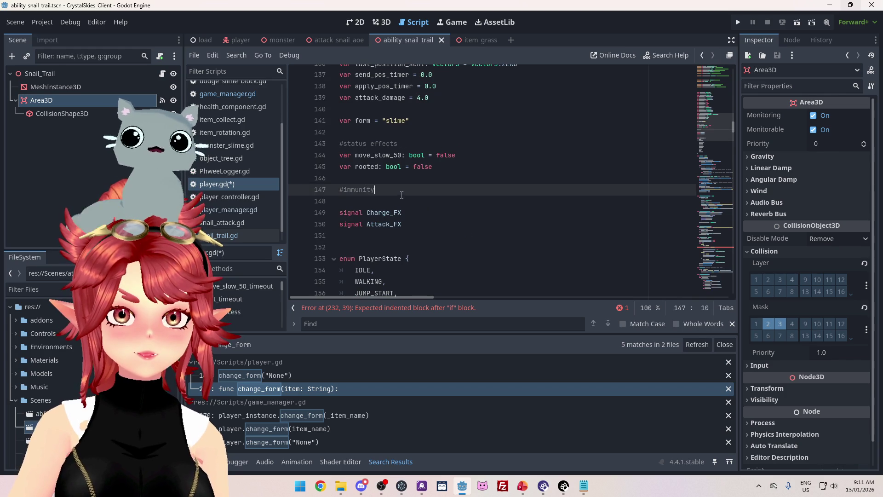
key("Return")
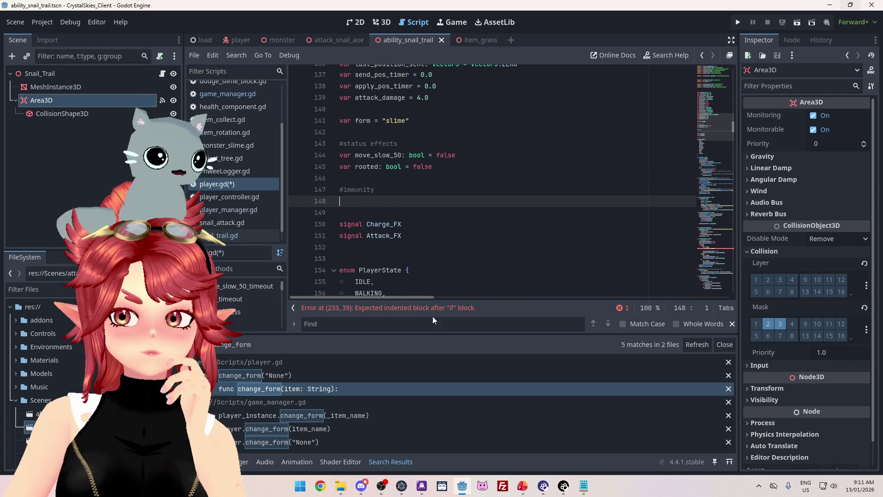
left_click(433, 308)
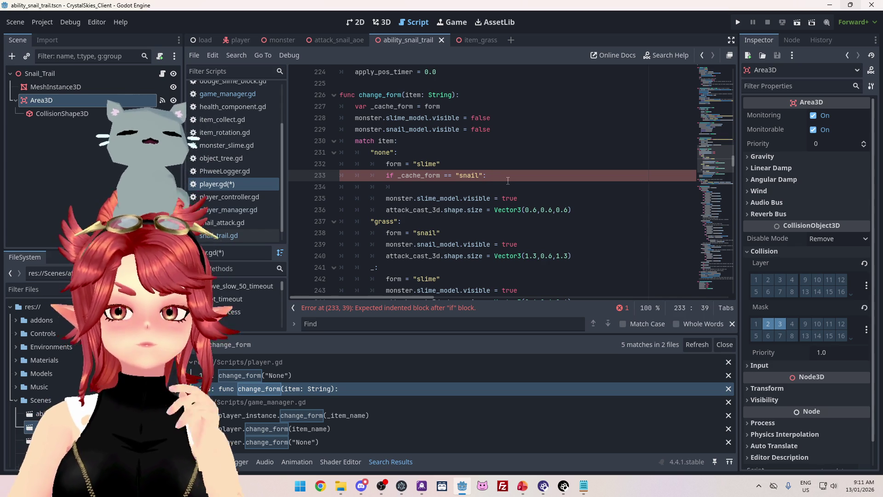
key("Down")
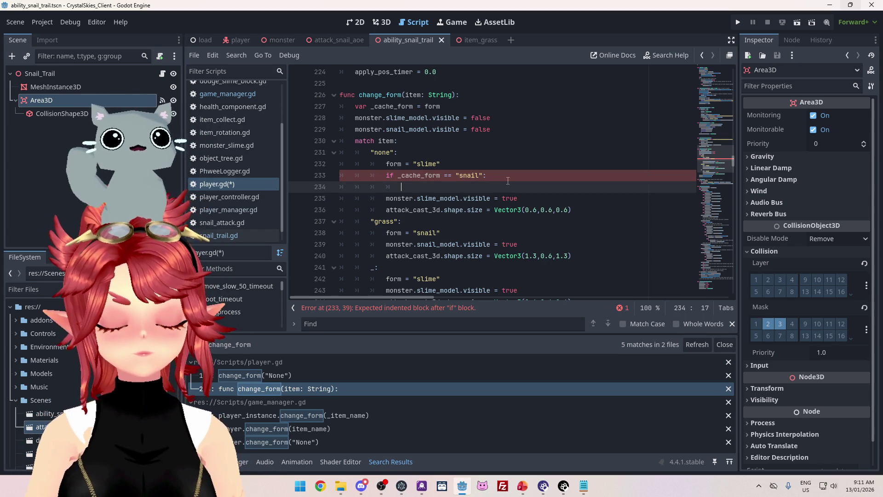
mouse_move(733, 164)
left_mouse_down()
mouse_move(731, 82)
mouse_move(739, 129)
left_mouse_up()
left_click(373, 226)
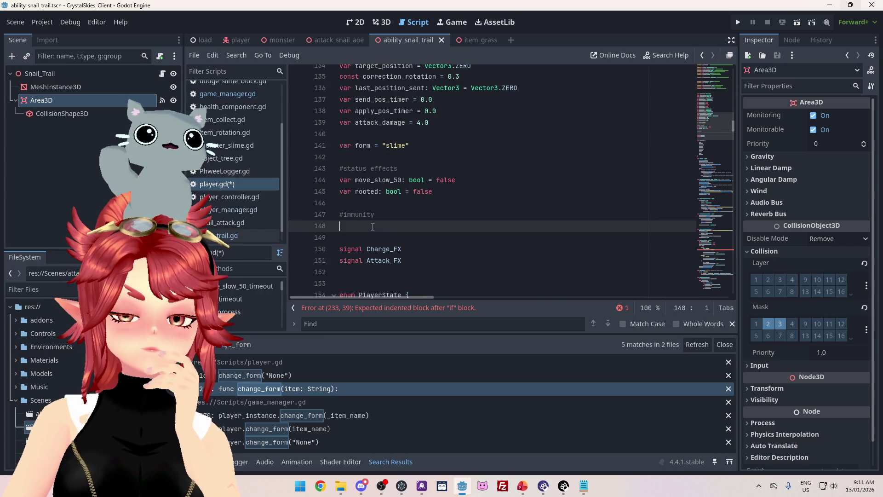
left_click(344, 215)
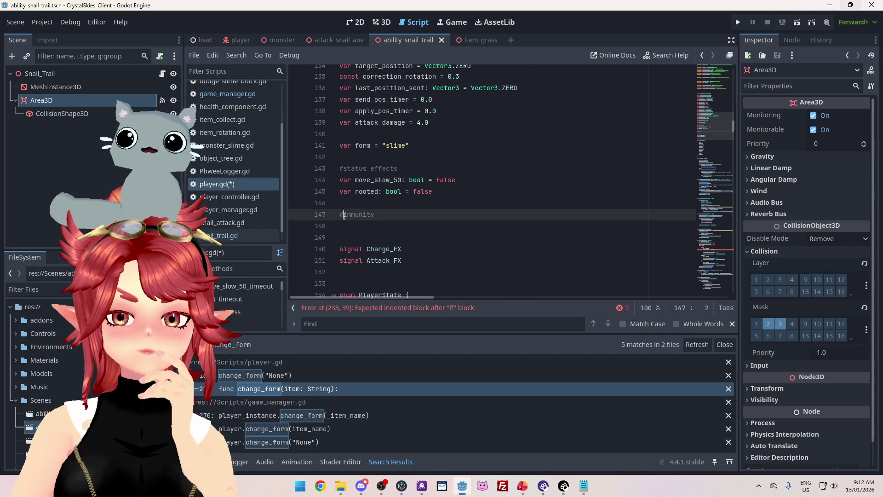
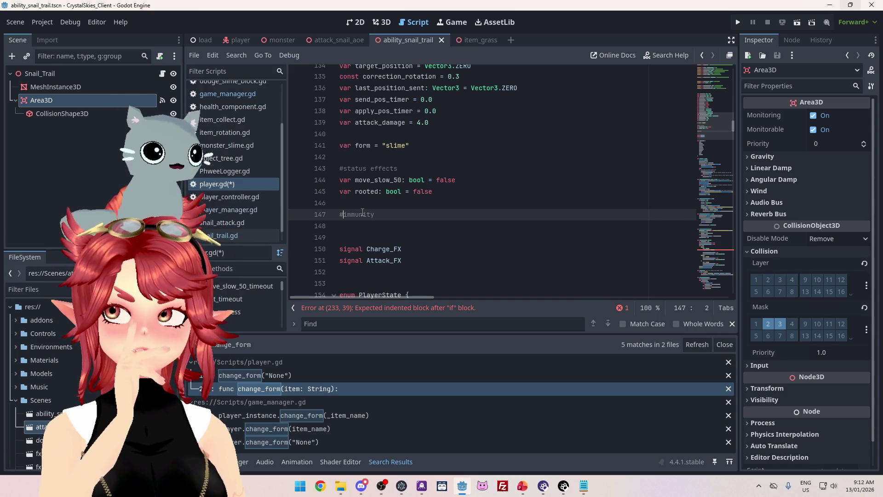
- Rename the comment to #temporary immunity and declare var temp_slow_immunity and var temp_root_immunity below it
type("temporary")
key("End")
key("Return")
type("var temp_slow_immunity")
key("Return")
type("var temp_root")
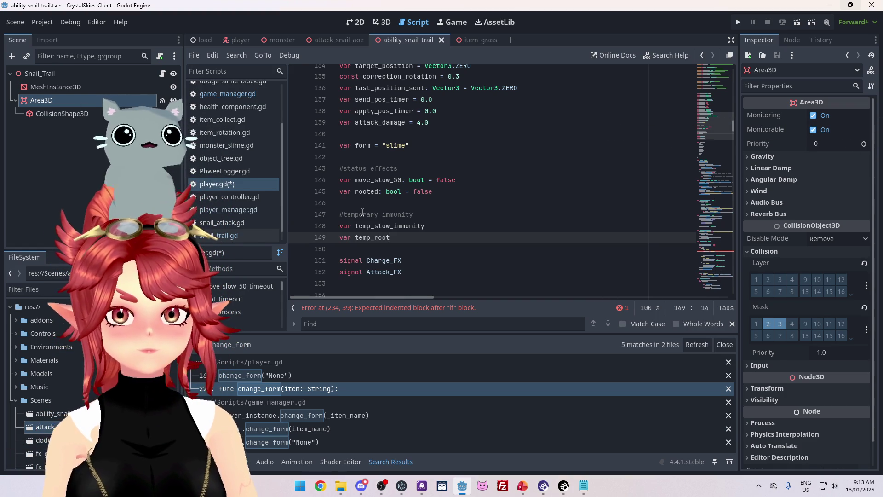
type("_immunity")
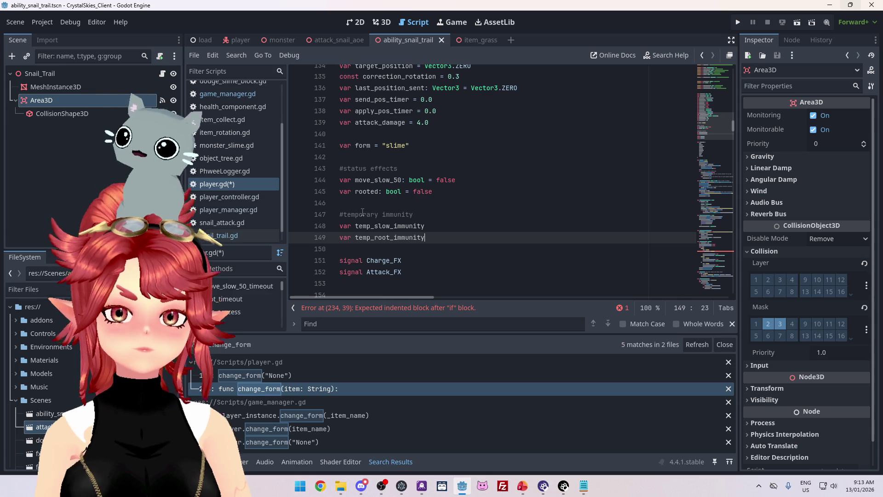
- Give both immunity variables a default of false and save player.gd
left_click(438, 227)
type("= false")
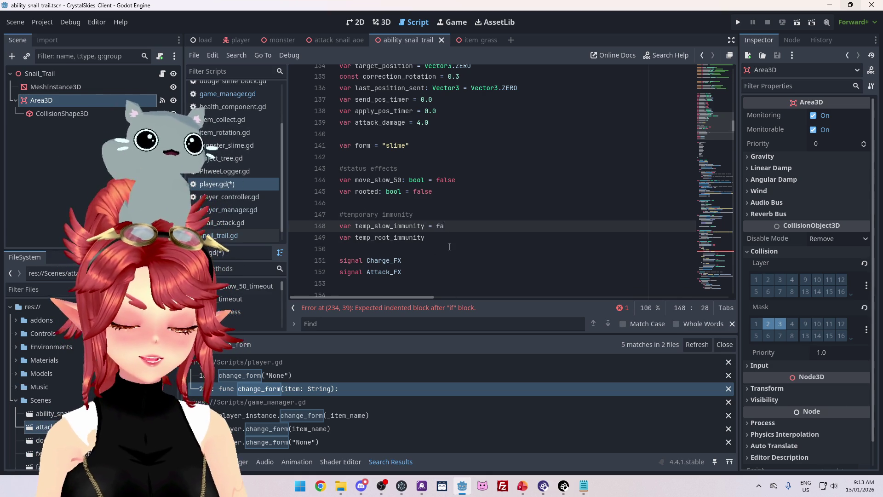
key("Down")
type("false")
double_click(469, 188)
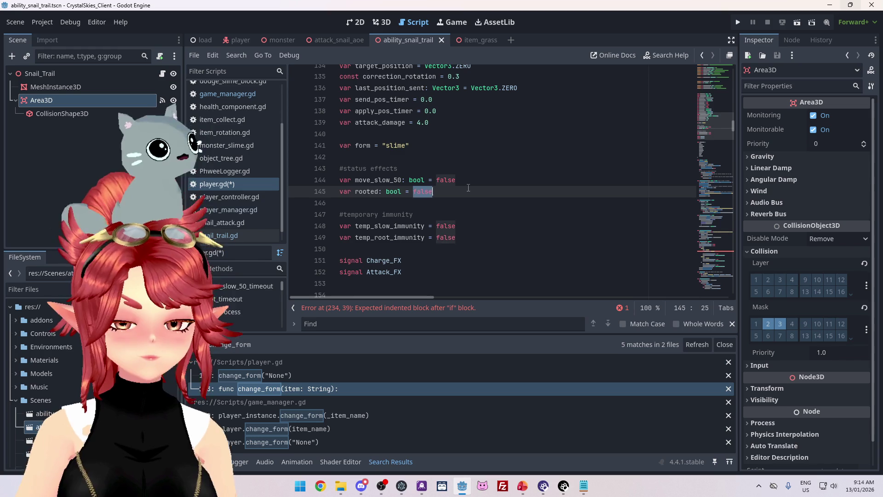
left_click(477, 225)
key("ctrl+s")
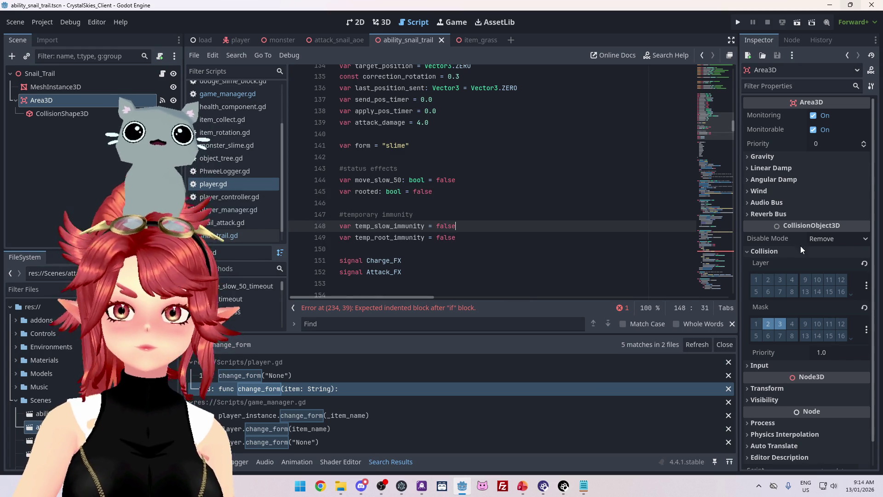
- Under if _cache_form == "snail":, set temp_root_immunity = true and temp_slow_immunity = true
left_click(498, 190)
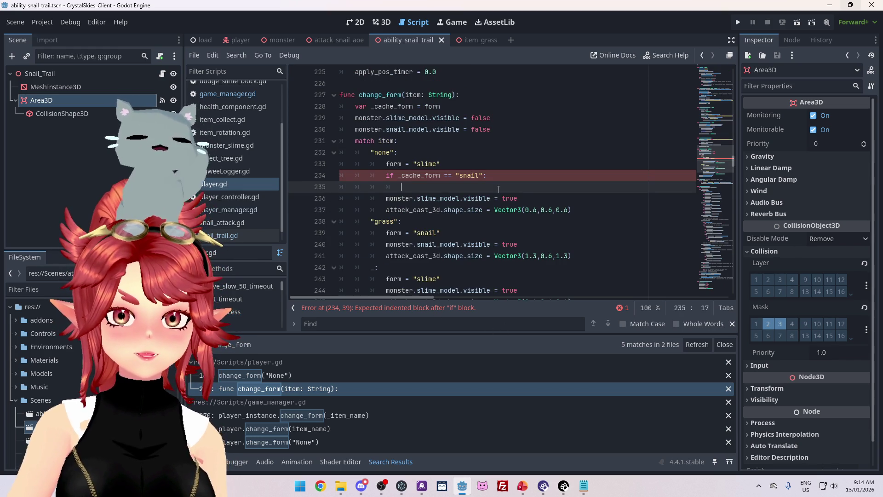
type("temp")
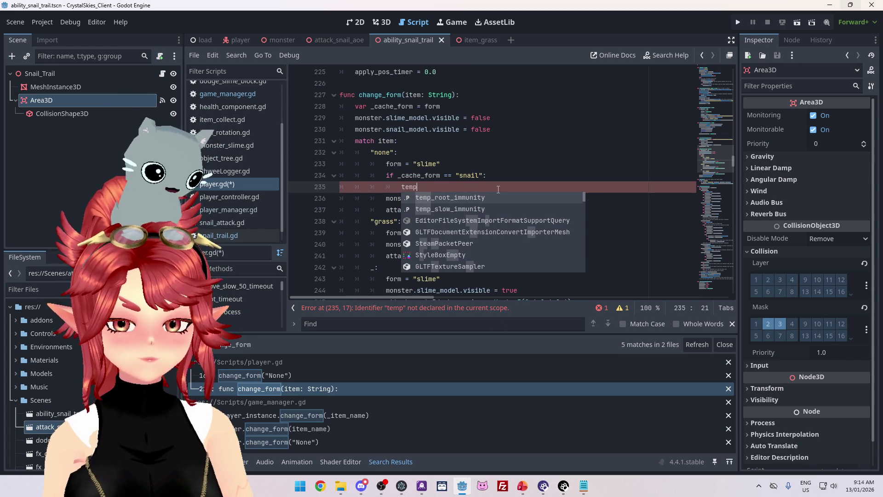
key("Return")
type("true")
key("Return")
type("emp_root")
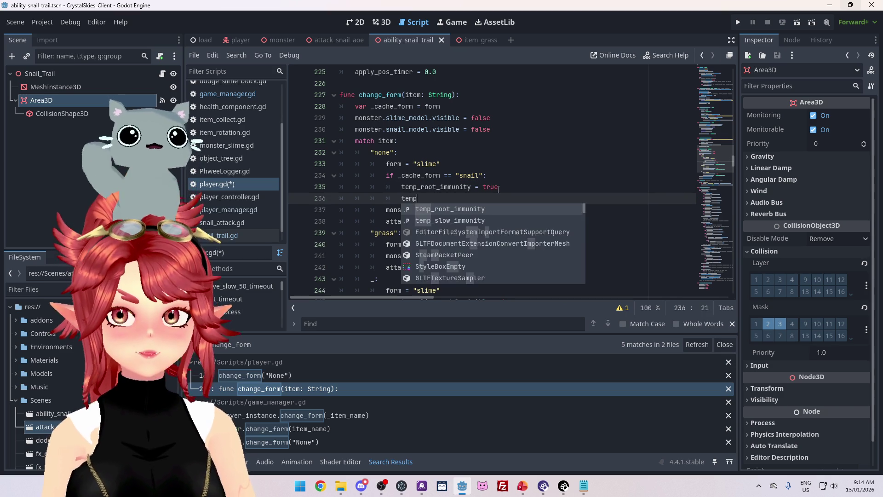
key("Escape")
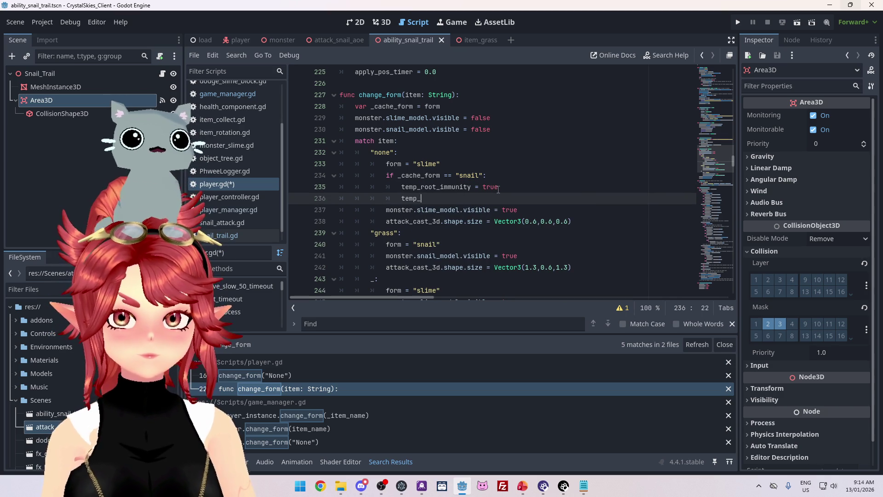
key("BackSpace")
key("BackSpace")
key("BackSpace")
type("slow")
key("Return")
type("= true")
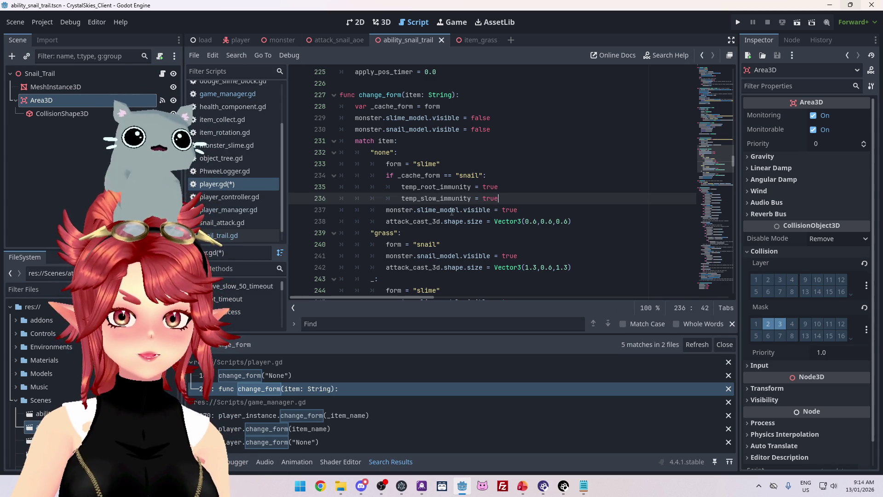
left_click(460, 175)
- In the player scene, add a plain Node child to Player named Temp_Immunity_Timers
left_click(231, 40)
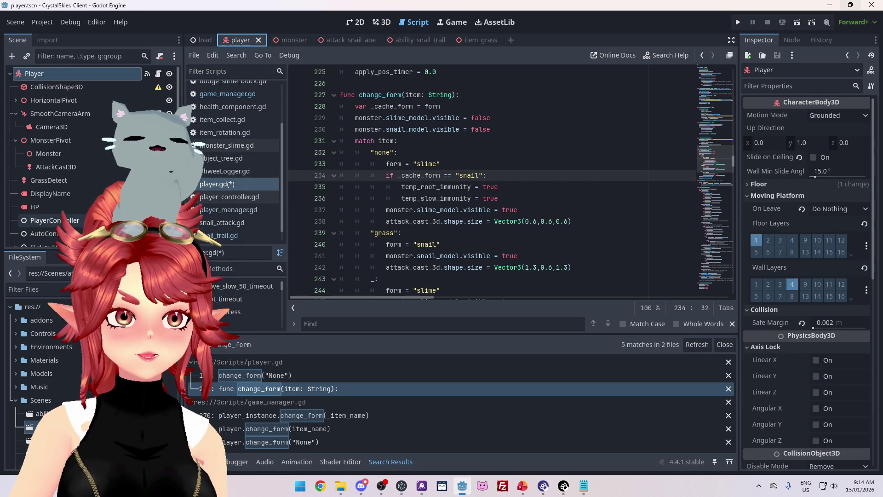
scroll(69, 161, "down", 5)
left_click(20, 215)
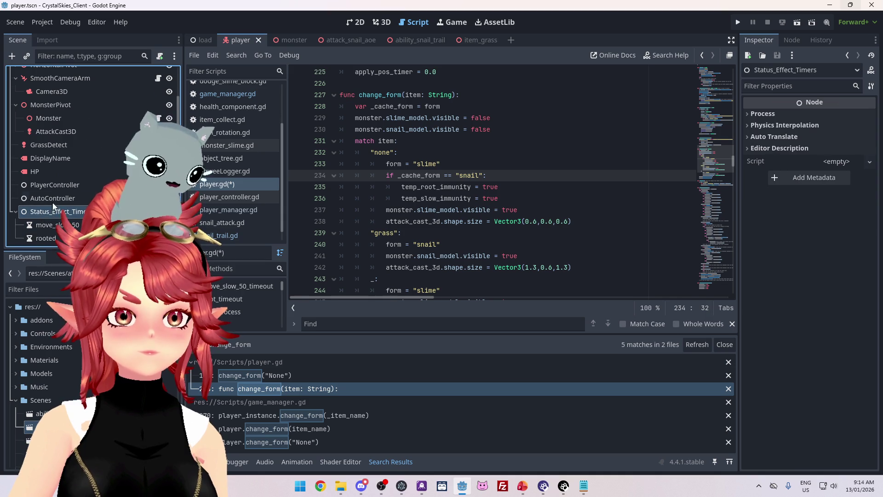
scroll(78, 208, "up", 3)
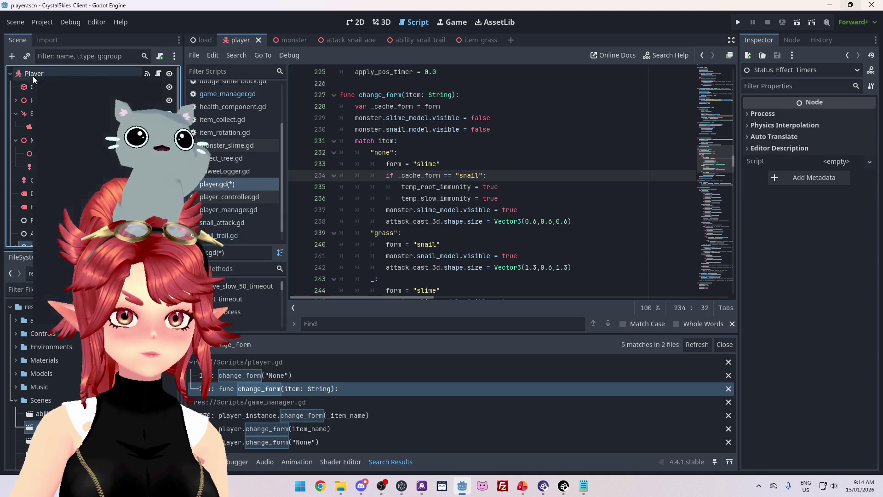
right_click(32, 76)
left_click(62, 100)
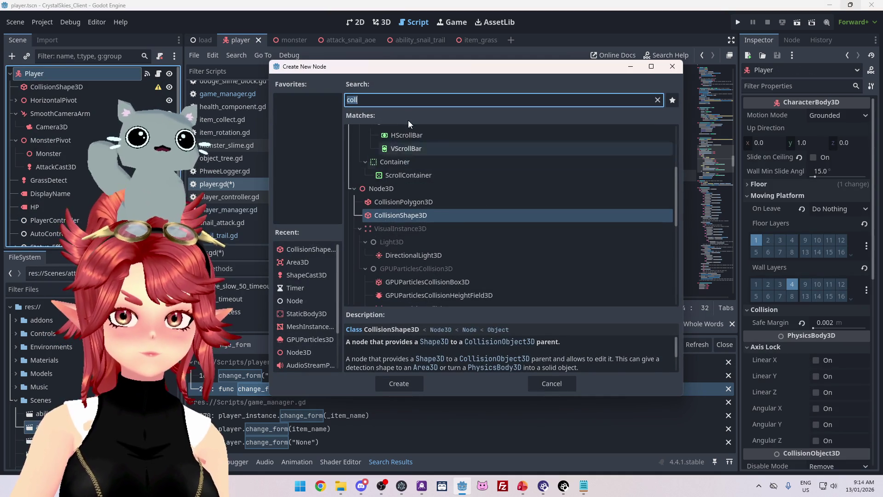
type("node")
double_click(415, 133)
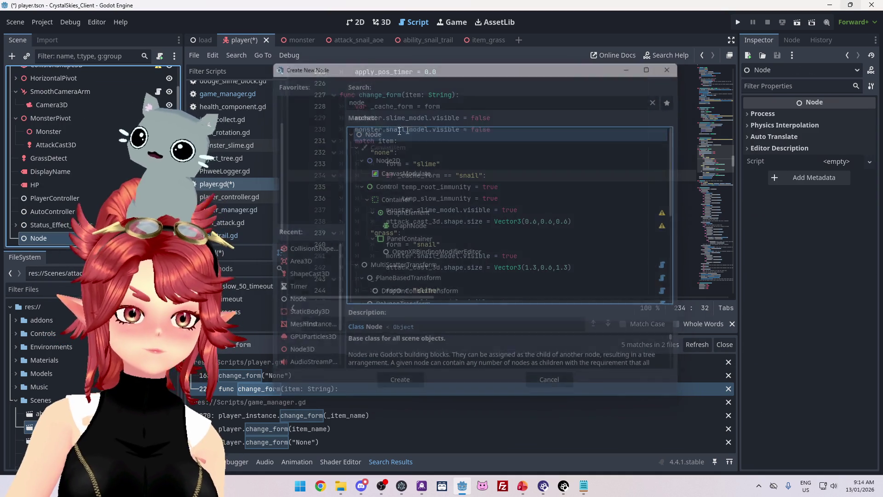
type("Temp")
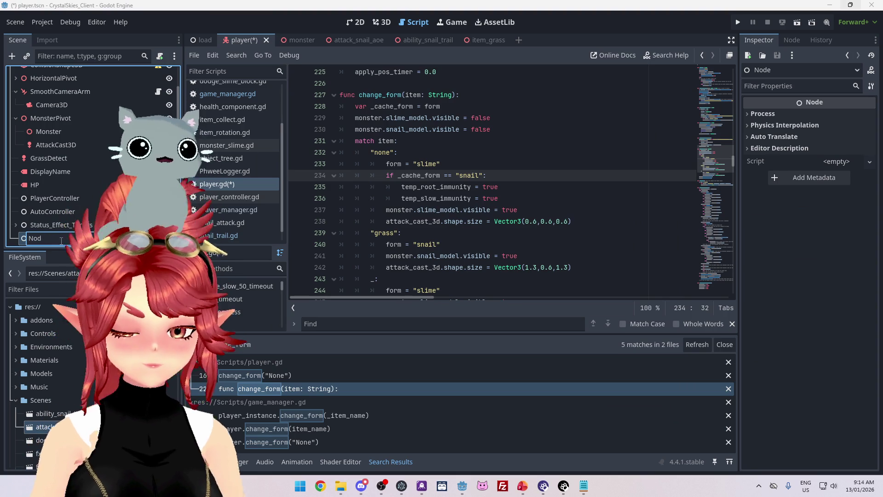
type("_")
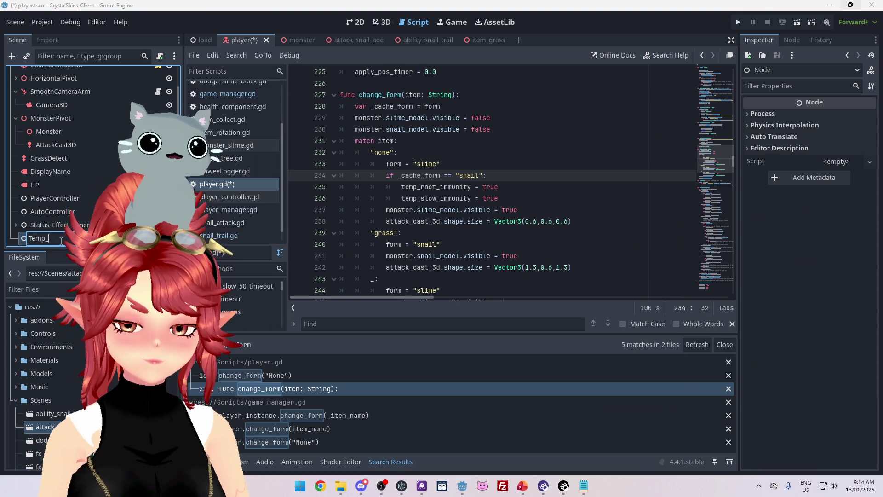
type("Immunity_Timers")
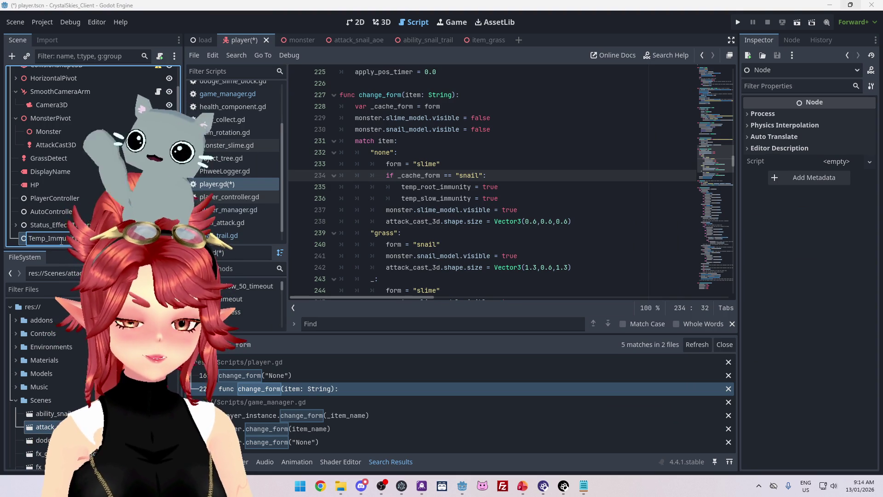
key("Return")
- Add a Timer under Temp_Immunity_Timers and name it temp_slow_immunity
left_click(16, 225)
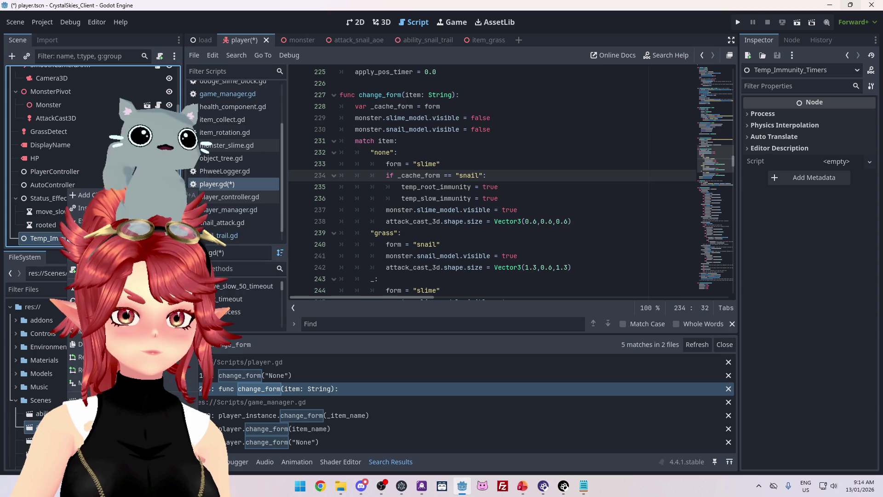
key("ctrl+a")
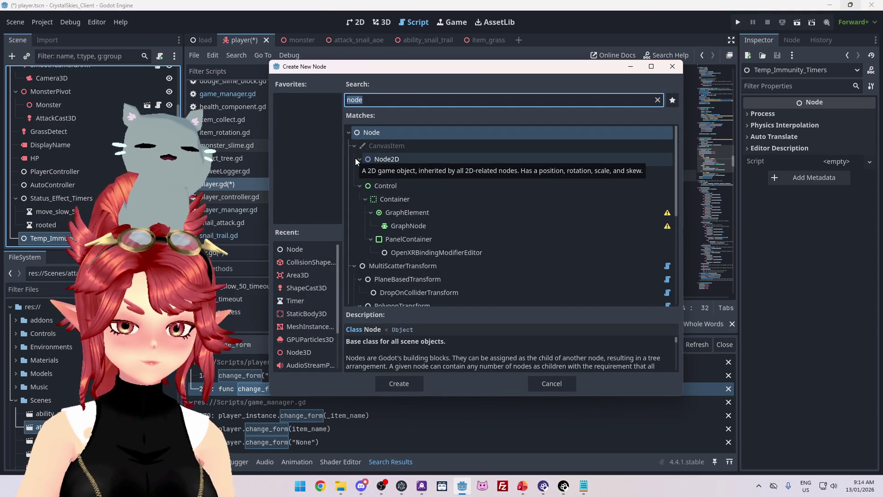
type("timer")
key("Return")
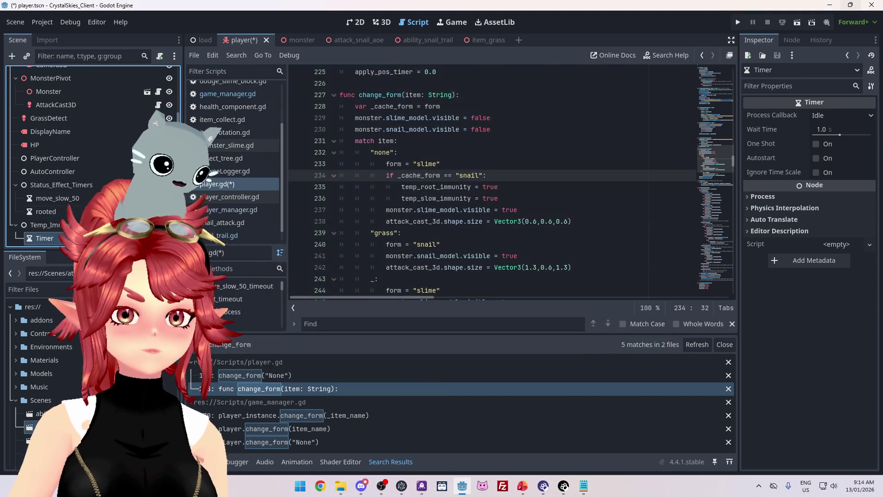
double_click(20, 239)
key("ctrl+a")
type("temp_slow")
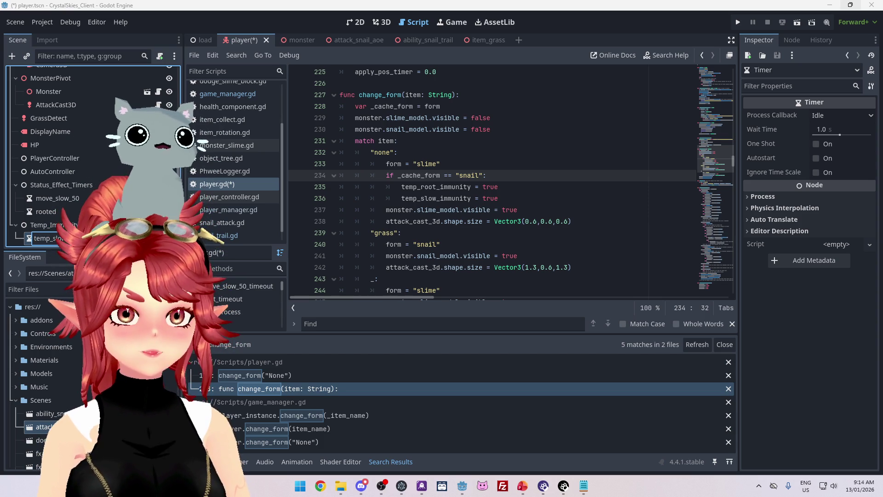
key("Caps_Lock")
key("Return")
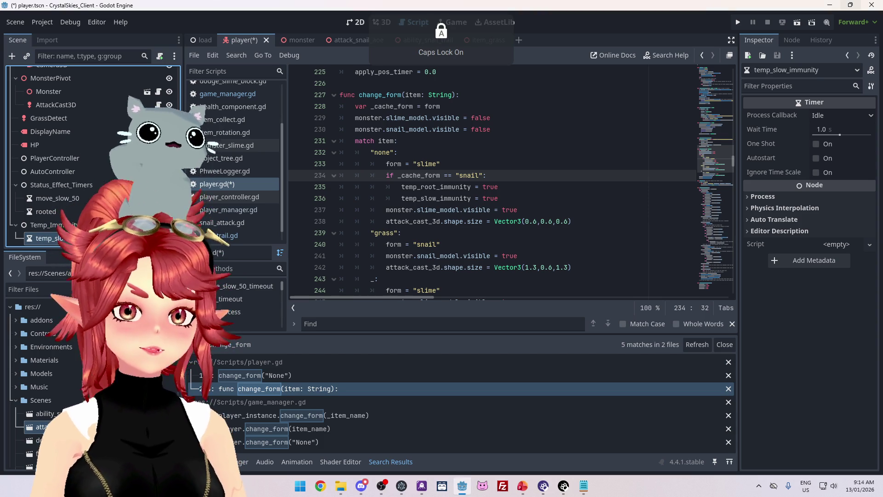
- Add a second Timer under Temp_Immunity_Timers named temp_root_immunity
left_click(46, 224)
key("ctrl+a")
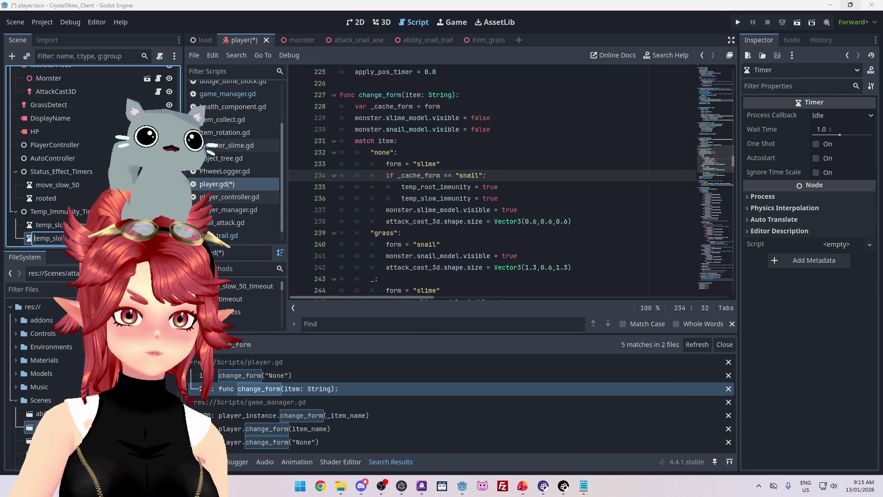
type("temp_R")
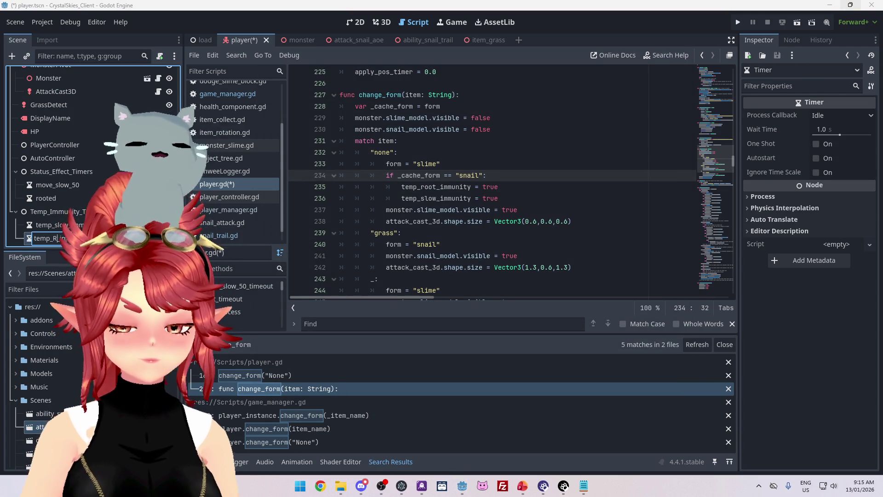
type("OOT_immunity")
key("Return")
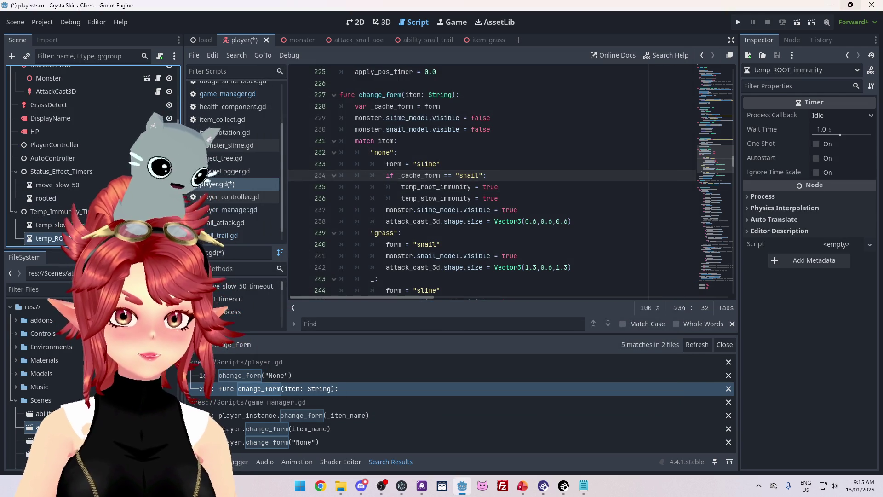
double_click(53, 238)
type("root")
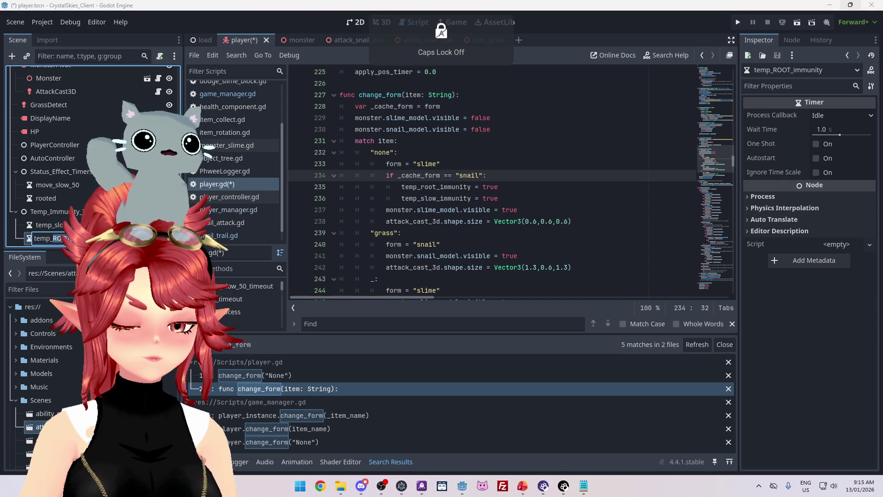
key("Return")
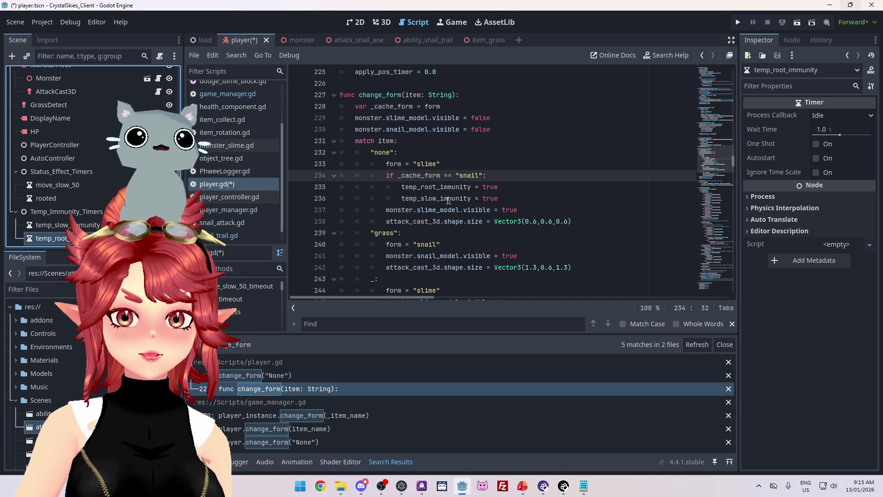
scroll(454, 198, "down", 3)
scroll(454, 198, "up", 1)
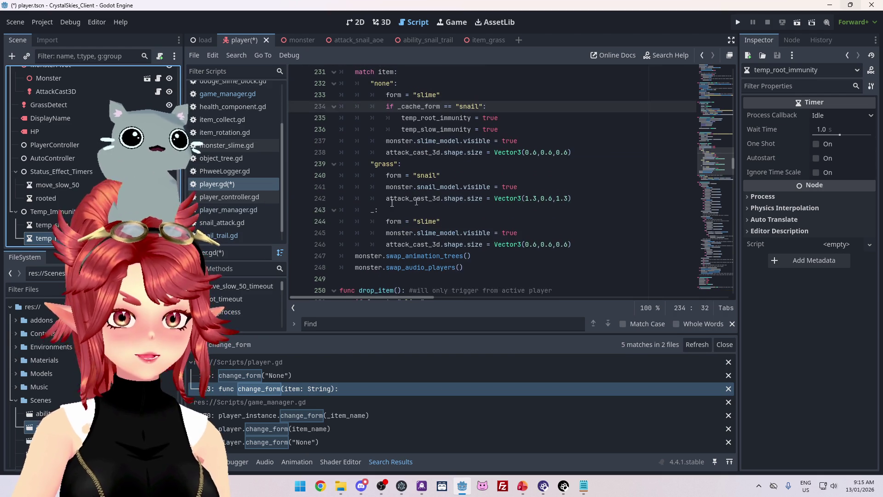
left_click(228, 94)
scroll(733, 282, "down", 15)
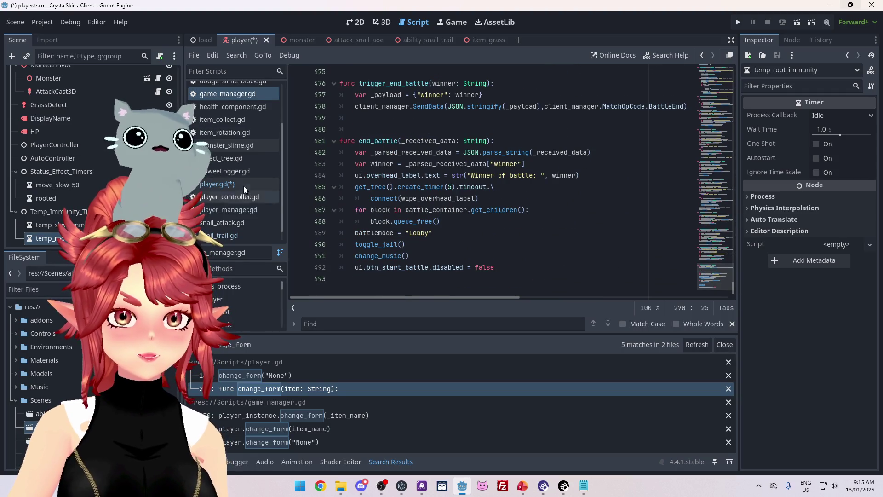
key("alt+Left")
scroll(732, 186, "up", 5)
left_click_drag(732, 186, 741, 300)
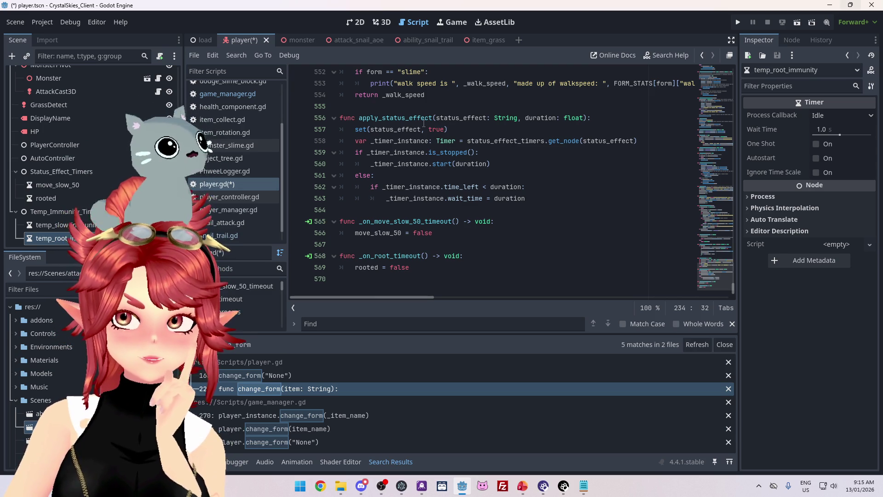
mouse_move(582, 141)
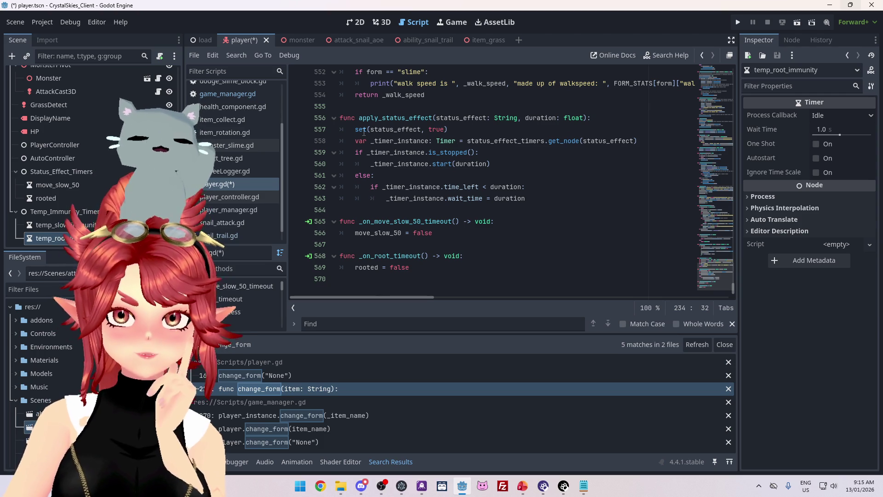
mouse_move(384, 132)
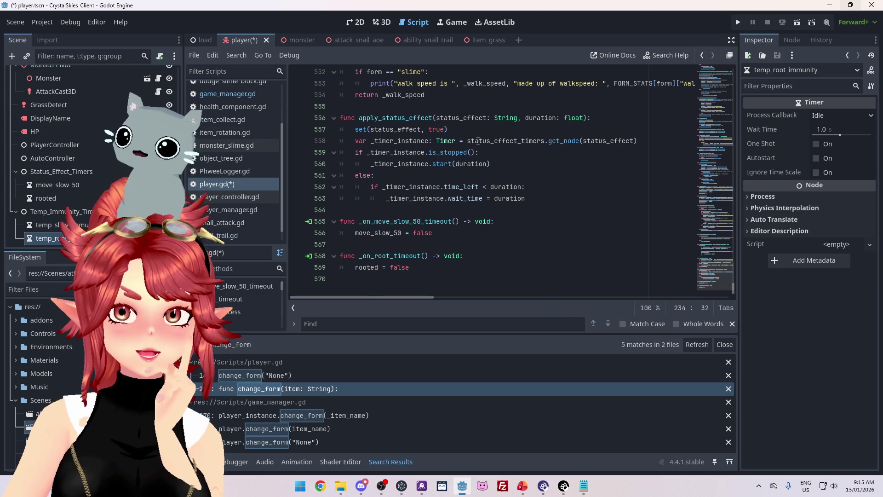
- Copy the apply_status_effect function and paste it at the end of player.gd
mouse_move(478, 140)
mouse_move(522, 200)
left_mouse_down()
mouse_move(322, 177)
mouse_move(299, 121)
left_mouse_up()
left_click(397, 210)
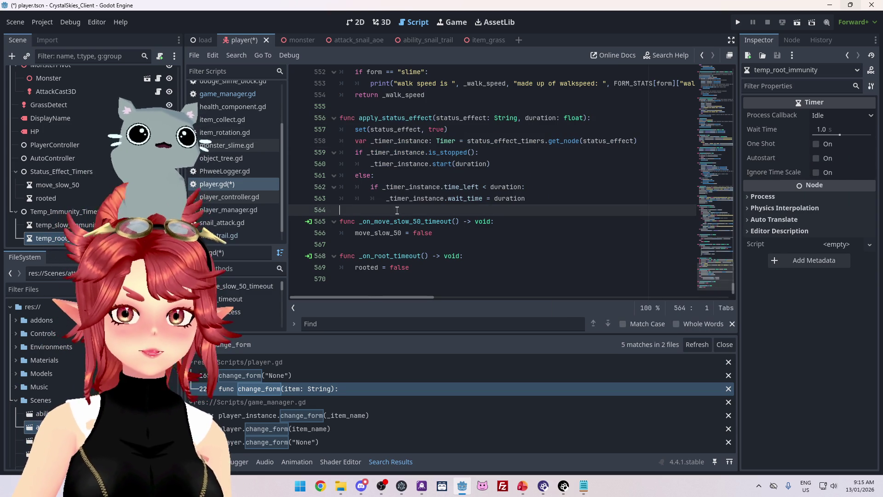
key("Return")
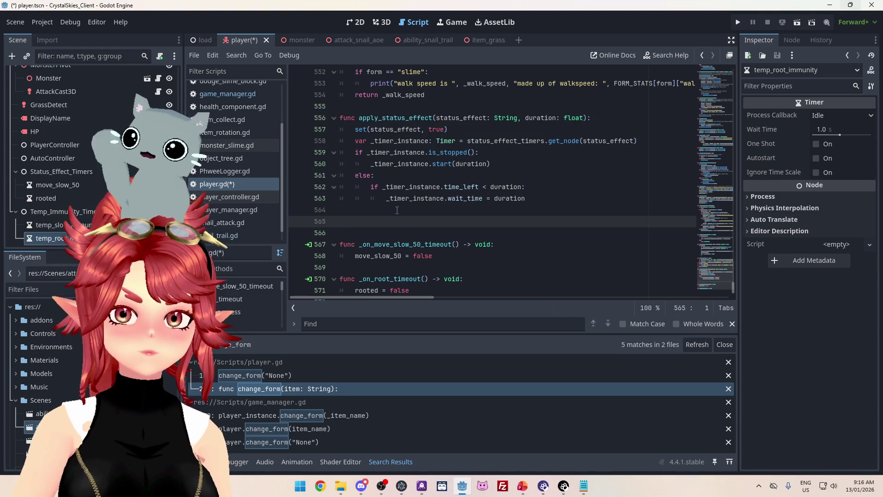
key("Delete")
key("Delete")
left_click(394, 289)
key("Return")
key("BackSpace")
key("Return")
type("func apply_status_effect(status_effect: String, duration: float): \tset(status_effect, true) \tvar _timer_instance: Timer = status_effect_timers.get_node(status_effect) \tif _timer_instance.is_stopped(): \t\t_timer_instance.start(duration) \telse: \t\tif _timer_instance.time_left < duration: \t\t\t_timer_instance.wait_time = duration")
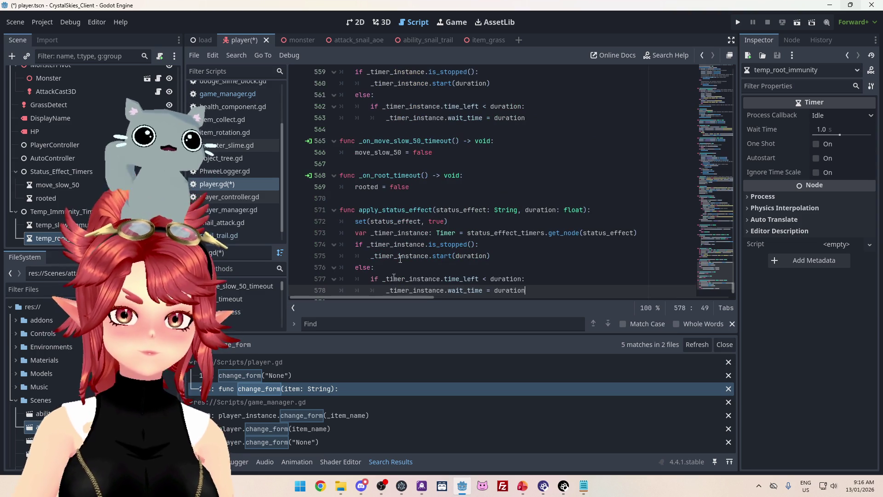
- Rename the copy to apply_temp_immunity and replace every status_effect in it with temp_immunity
left_click_drag(383, 210, 406, 211)
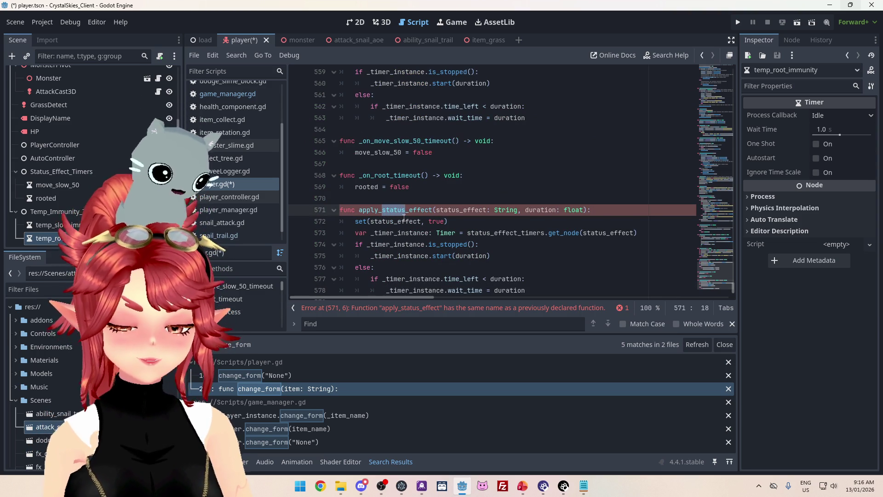
key("Left")
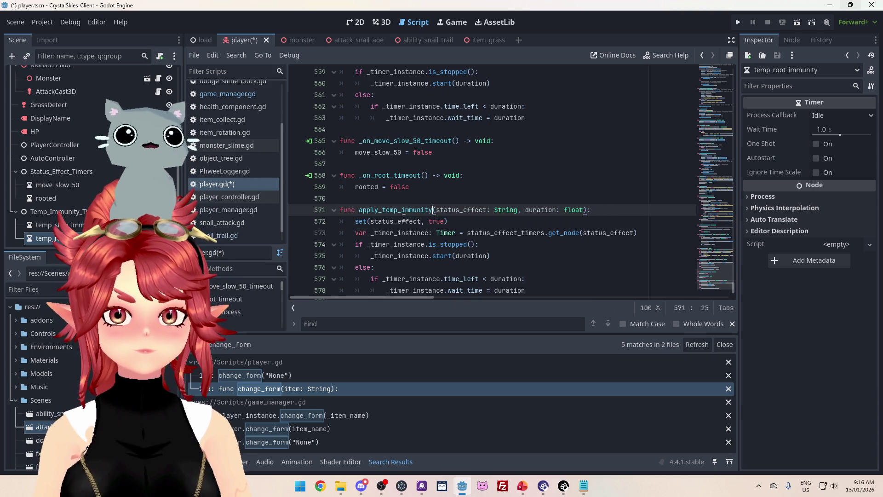
scroll(514, 233, "down", 1)
left_click(558, 258)
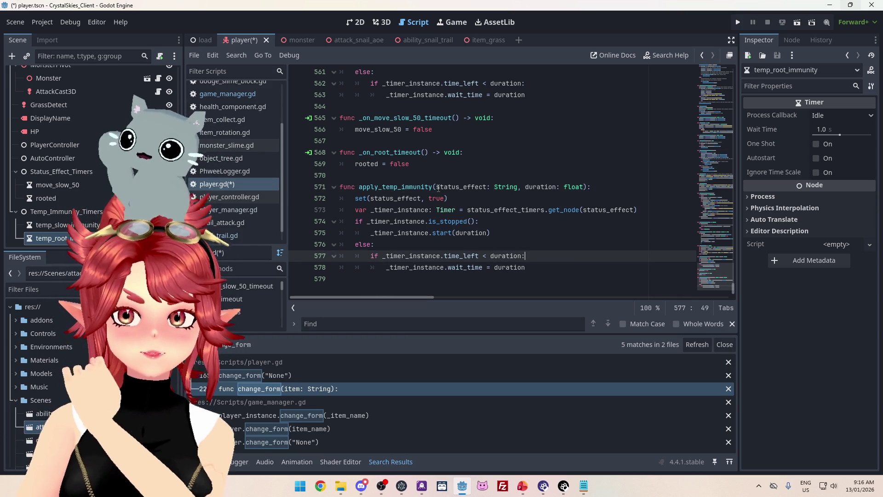
left_click(437, 187)
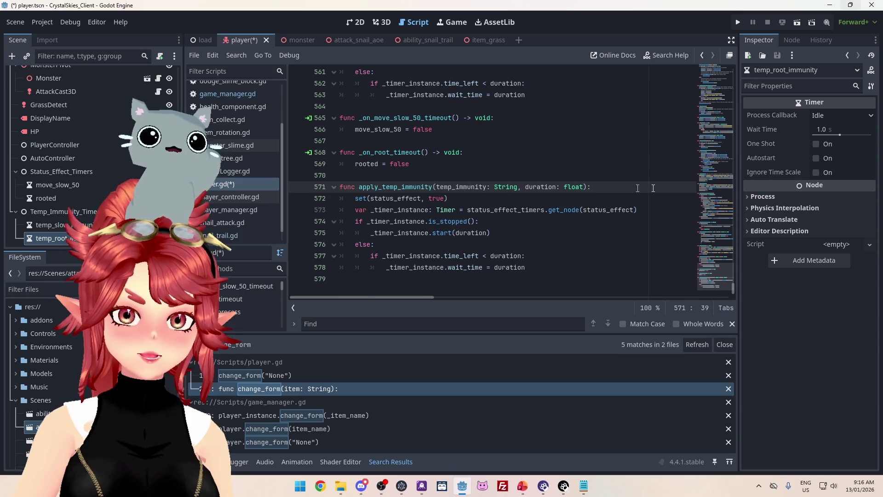
type("emp_immunity")
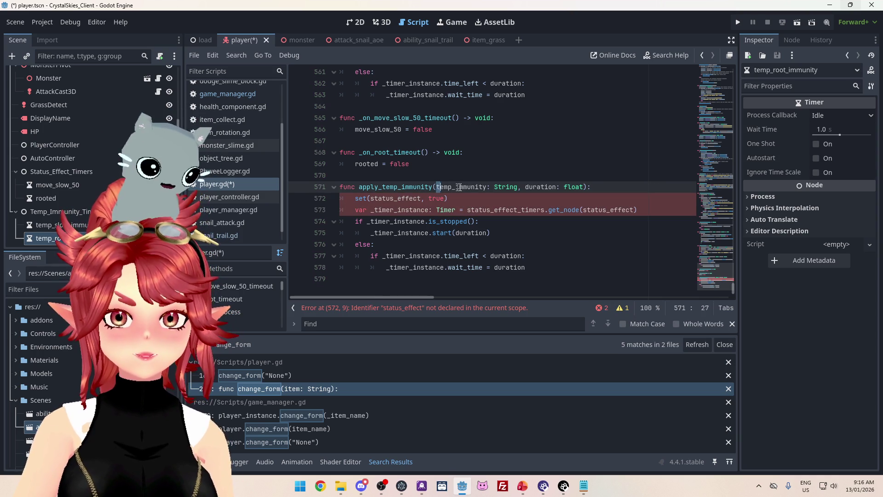
left_click_drag(370, 199, 420, 202)
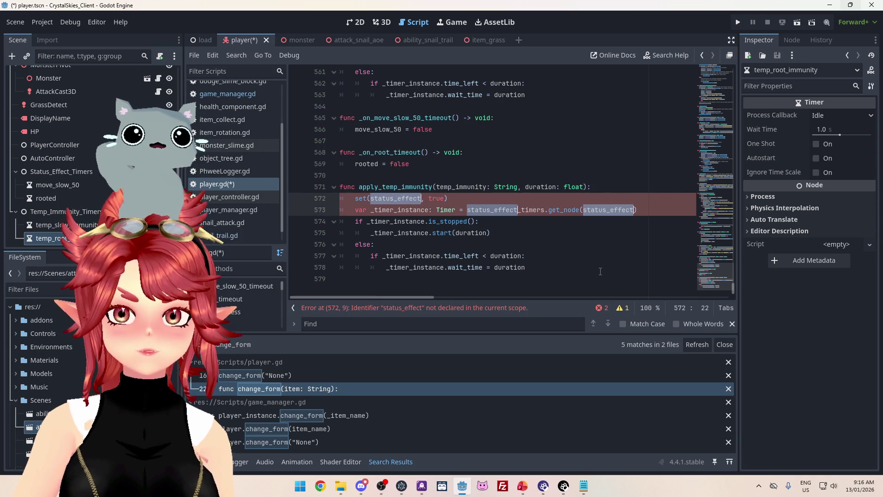
type("temp_immunity")
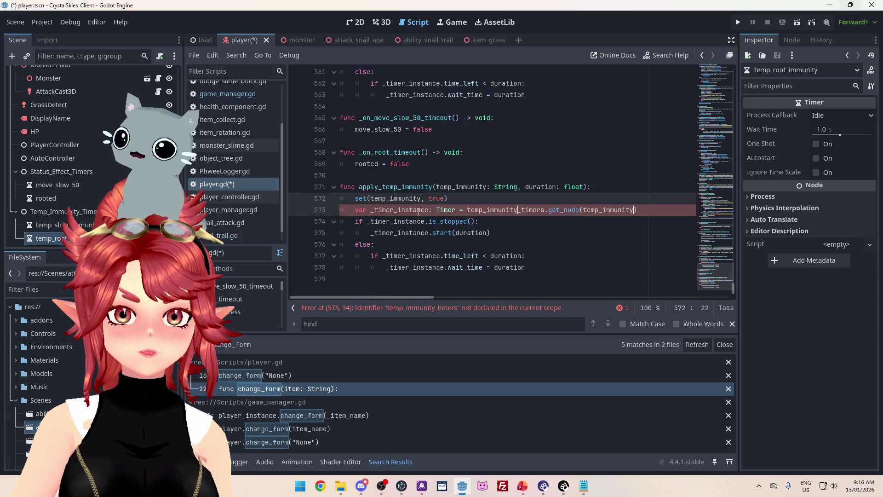
left_click(471, 222)
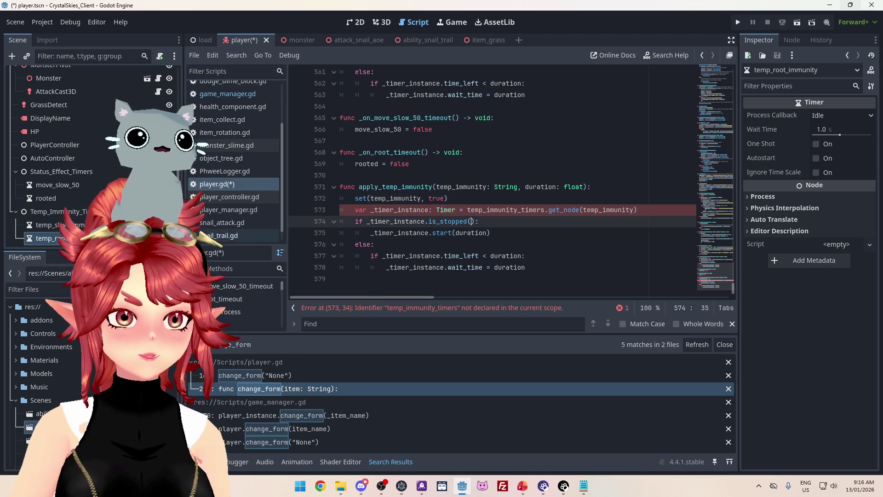
- Locate the undeclared temp_immunity_timers identifier in apply_temp_immunity
left_click(502, 211)
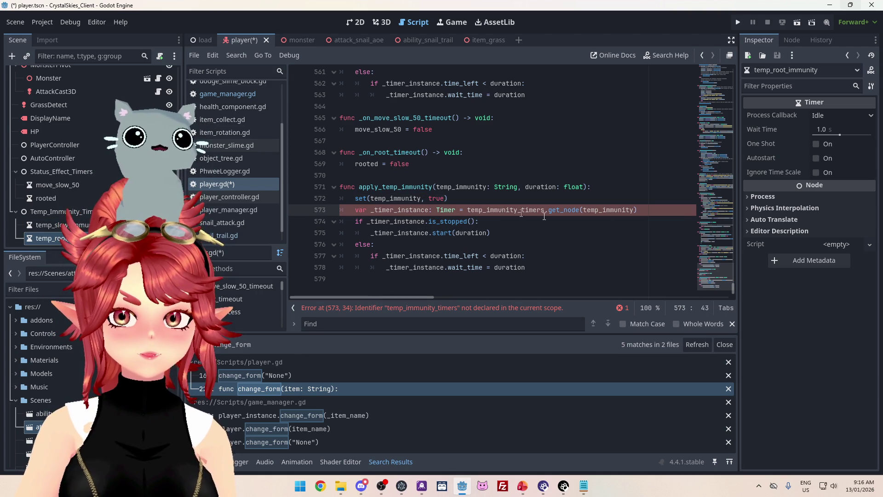
mouse_move(733, 289)
left_mouse_down()
mouse_move(731, 54)
mouse_move(739, 115)
left_mouse_up()
scroll(533, 151, "up", 3)
scroll(533, 151, "up", 3)
scroll(523, 187, "down", 15)
scroll(523, 187, "up", 14)
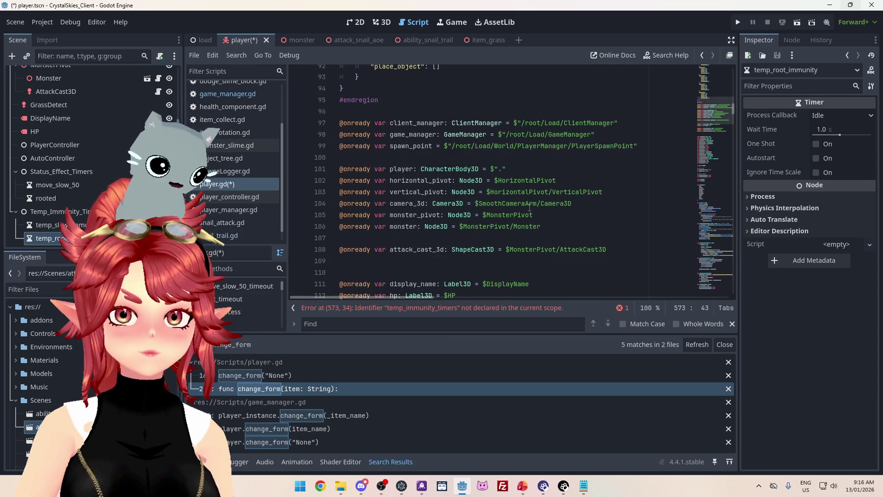
scroll(530, 207, "up", 4)
scroll(530, 207, "down", 9)
scroll(529, 207, "up", 1)
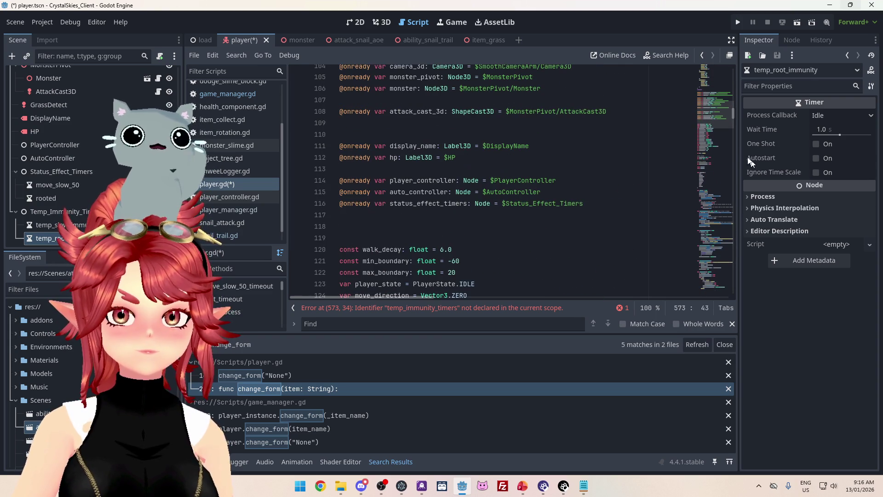
left_click_drag(733, 115, 727, 296)
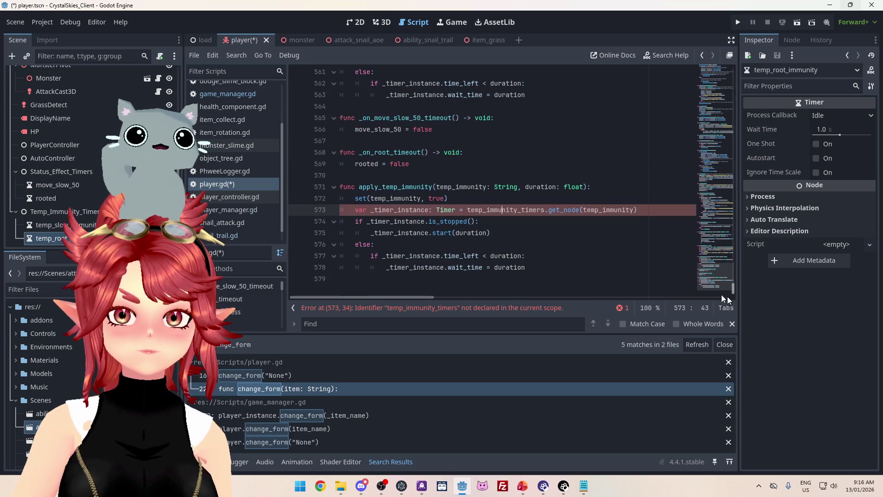
left_click(471, 207)
scroll(493, 141, "up", 3)
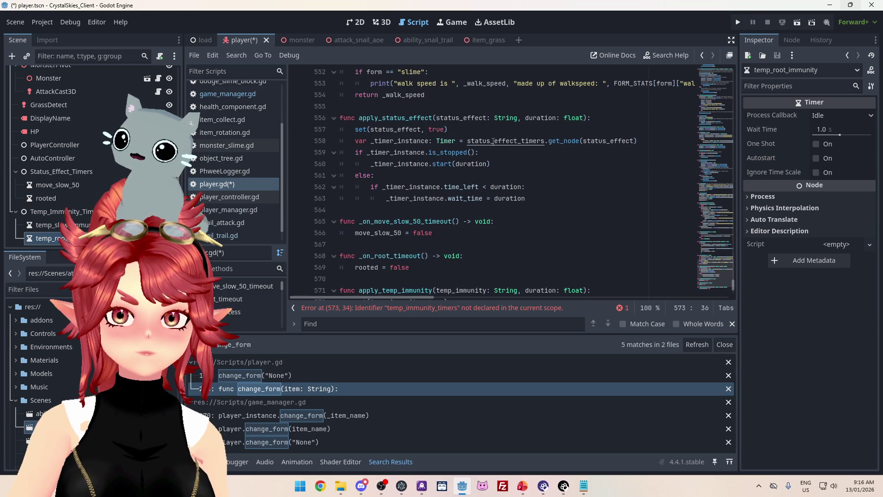
left_click(493, 141, "ctrl")
left_click(608, 177)
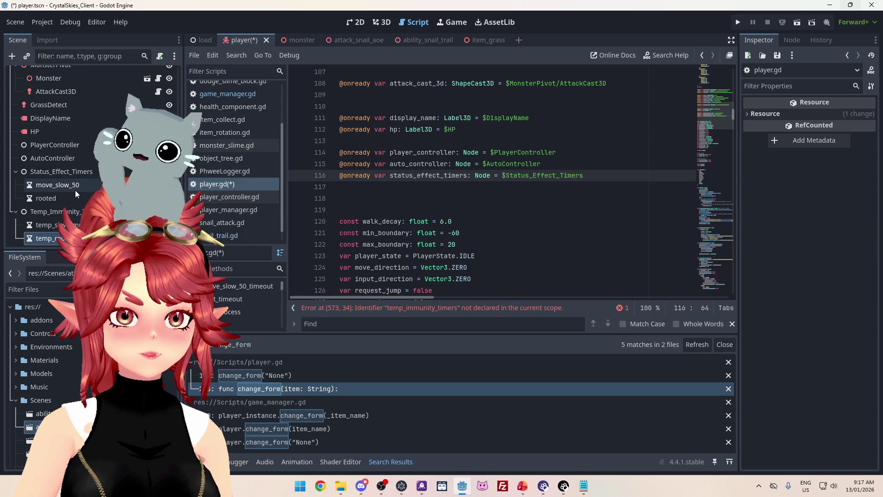
scroll(86, 130, "up", 3)
scroll(86, 130, "down", 3)
left_click_drag(55, 211, 362, 192)
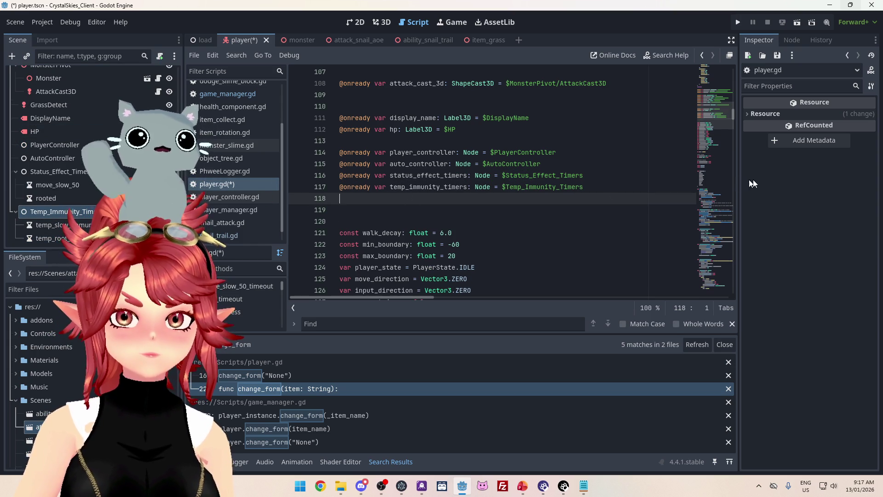
left_click_drag(733, 115, 733, 290)
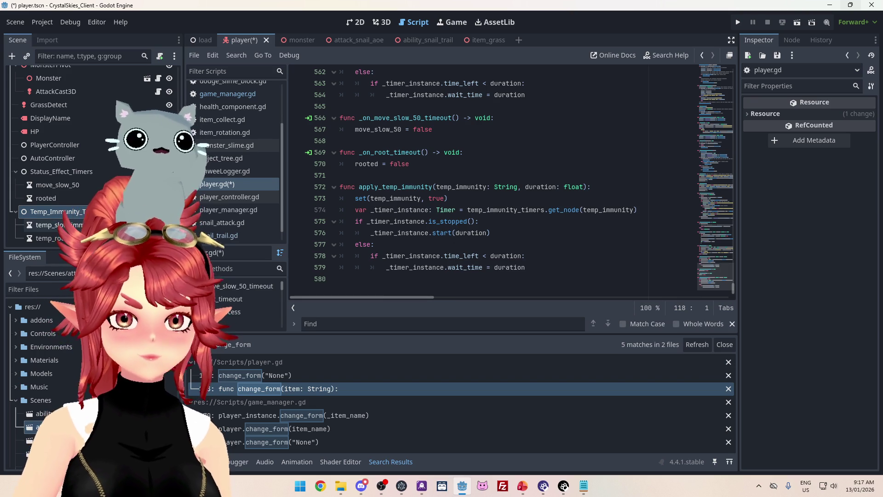
left_click(51, 225)
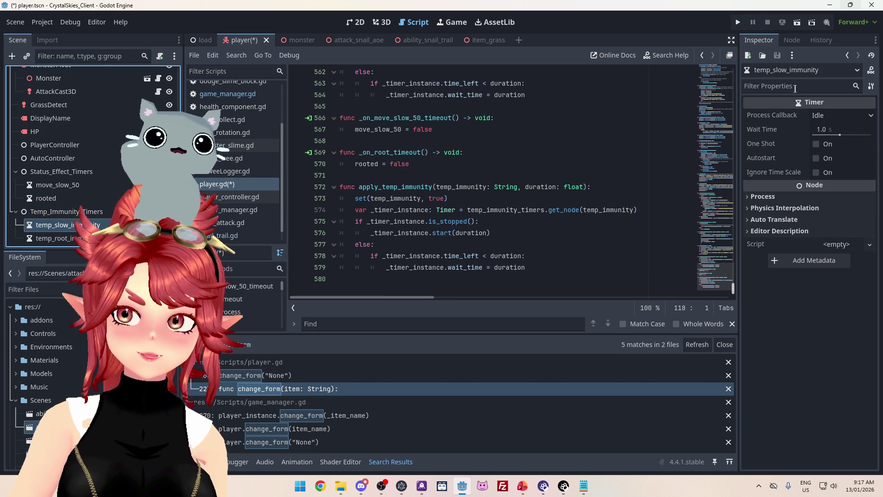
- Connect the timeout signals of temp_slow_immunity and temp_root_immunity timers to the player script
left_click(792, 40)
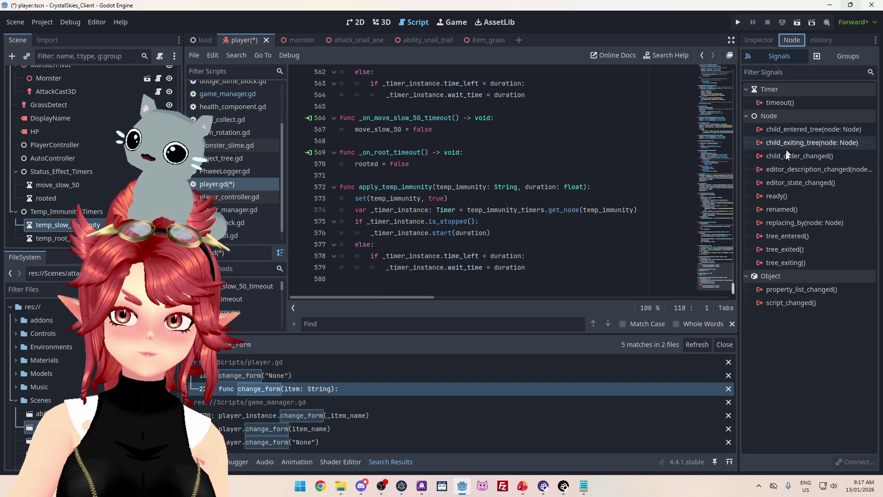
double_click(780, 102)
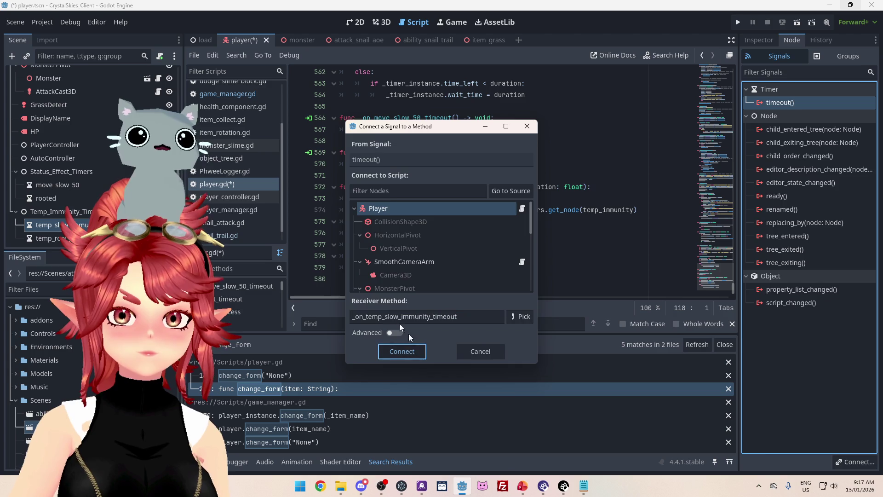
left_click(403, 351)
left_click(50, 238)
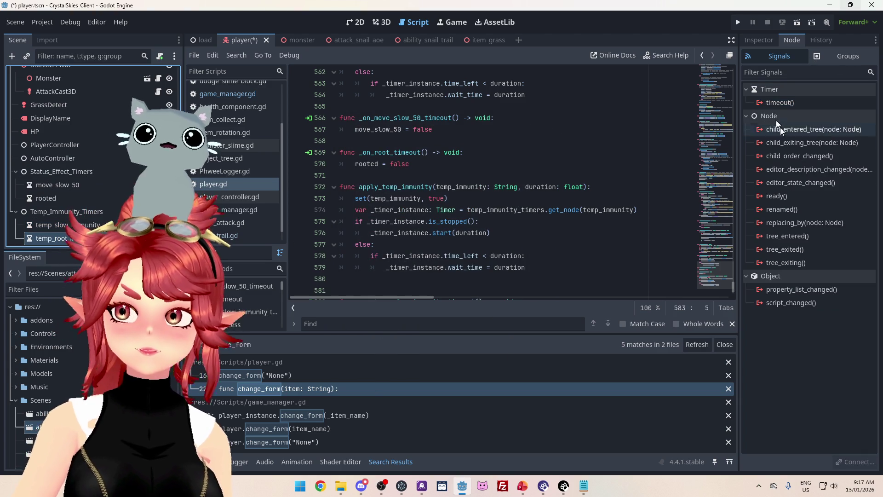
double_click(781, 102)
left_click(404, 351)
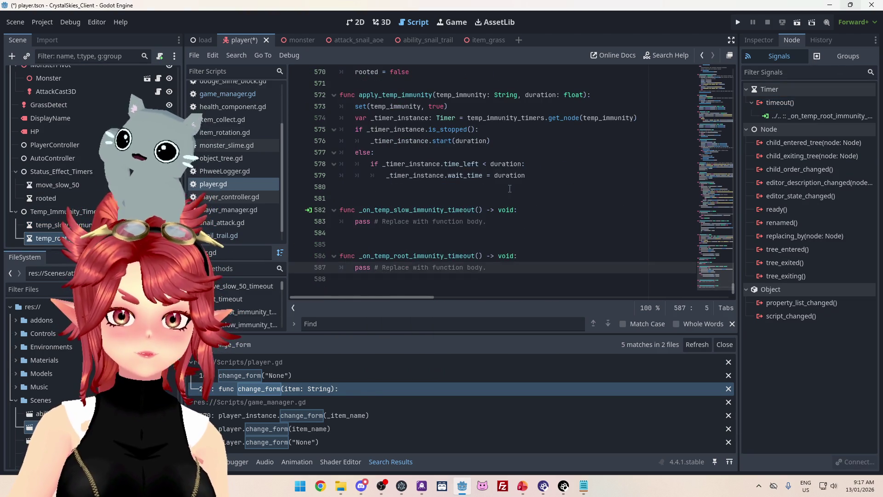
- Replace each handler's pass with temp_slow_immunity = false and temp_root_immunity = false respectively
scroll(504, 217, "up", 2)
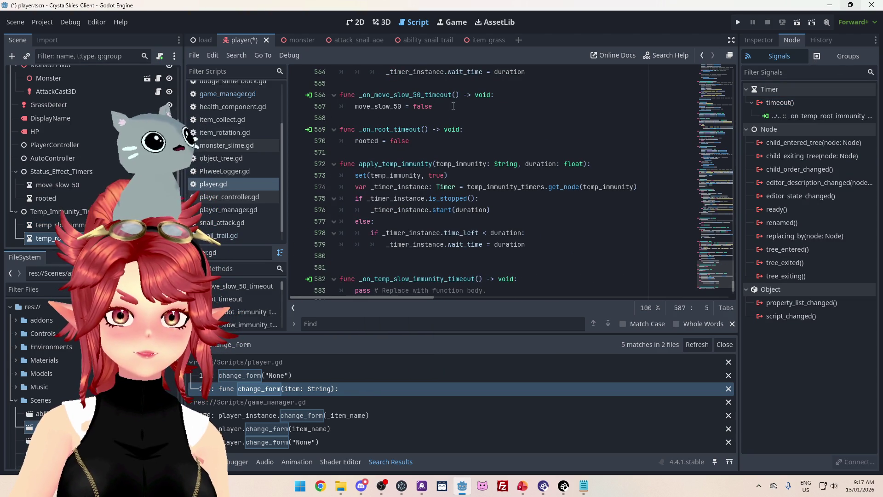
scroll(419, 194, "down", 2)
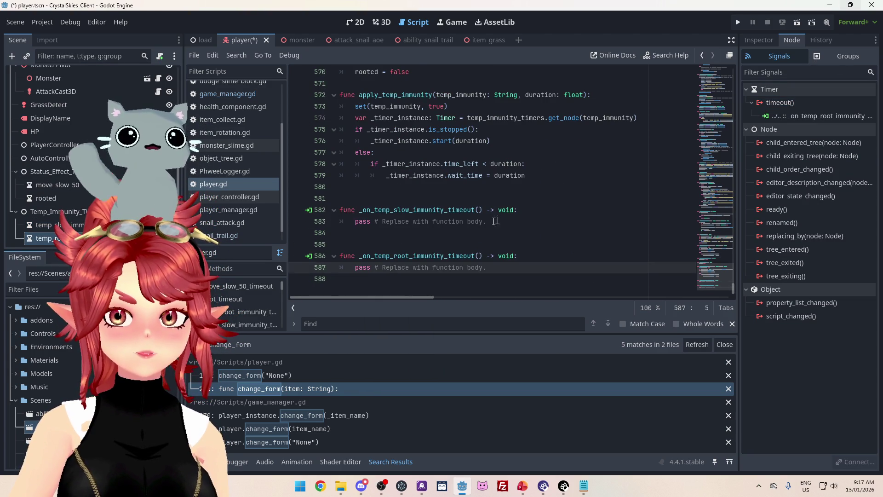
left_click_drag(498, 221, 353, 225)
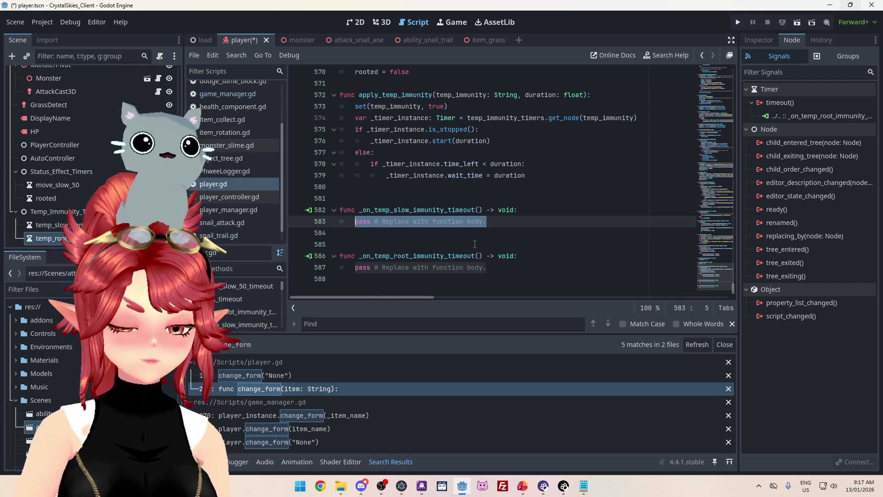
type("temp")
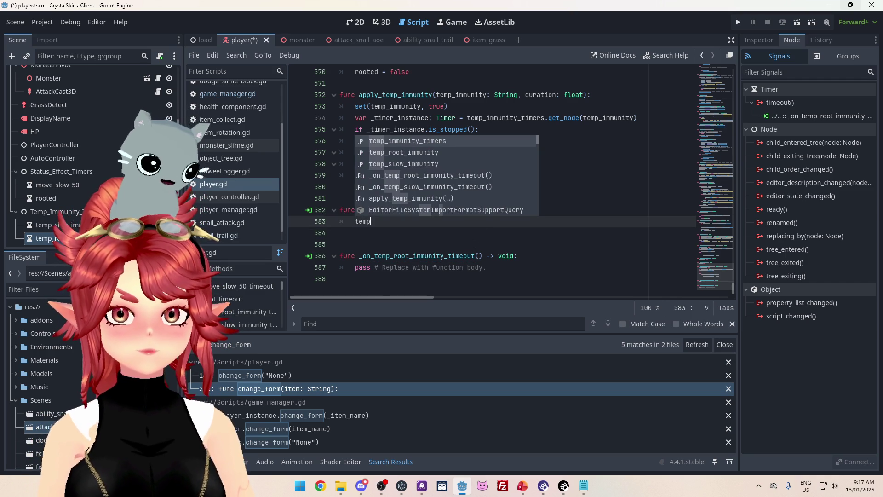
key("Down")
key("Down")
key("Return")
type("= false")
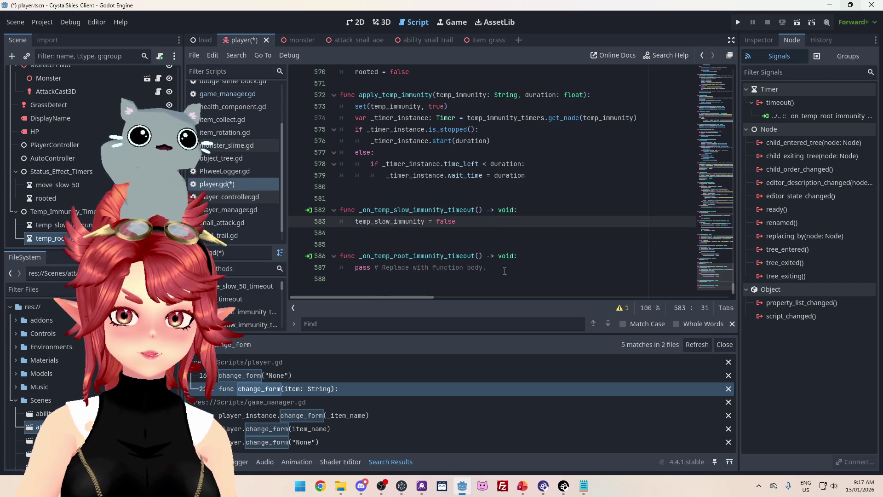
left_click(357, 267)
key("shift+End")
type("temp_")
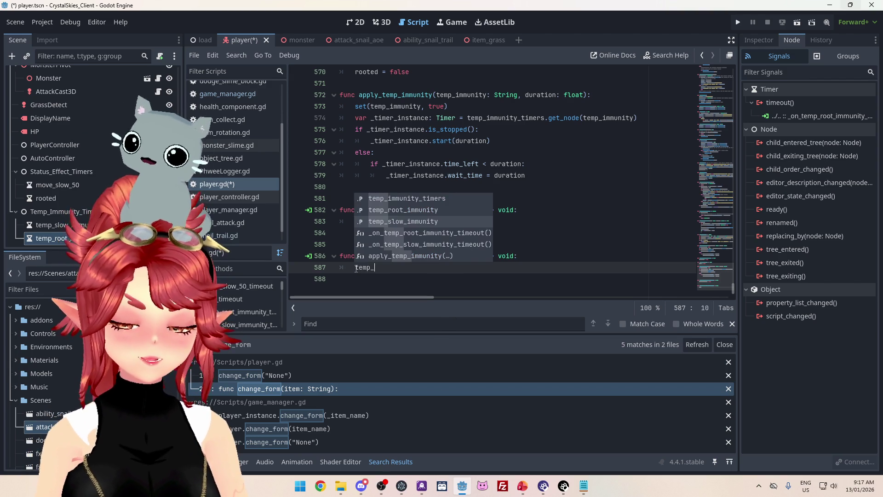
key("Return")
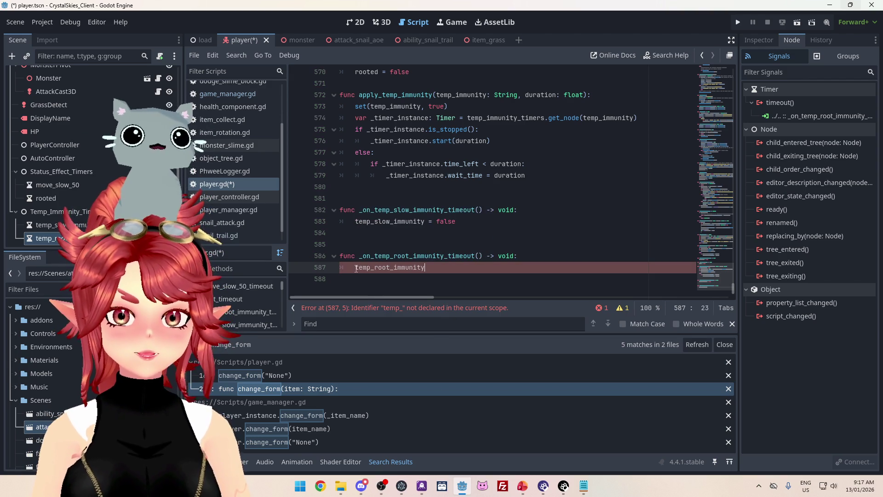
type(" = false")
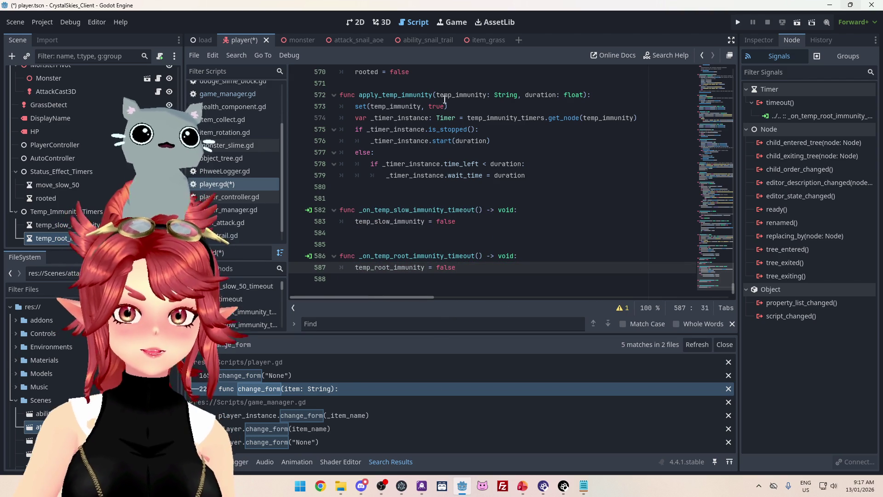
scroll(356, 268, "up", 1)
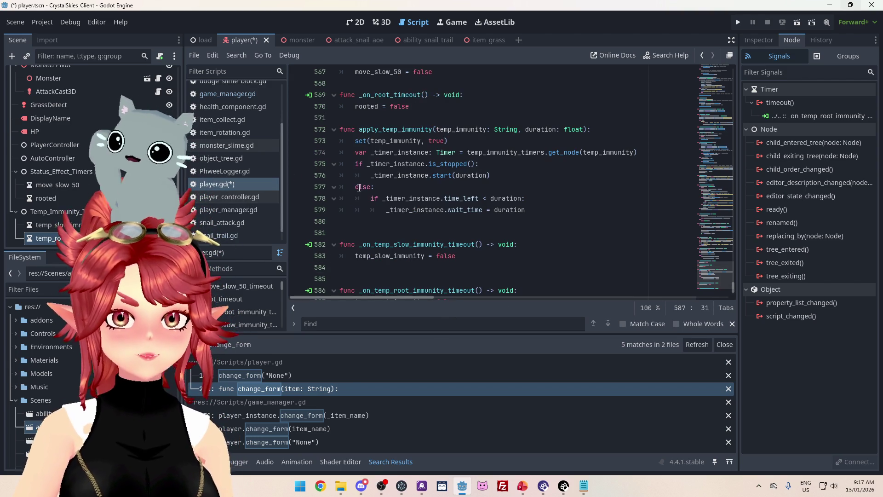
- Find change_form across project files and jump to its definition
scroll(444, 195, "up", 4)
scroll(250, 155, "up", 2)
scroll(250, 155, "down", 2)
scroll(244, 177, "down", 1)
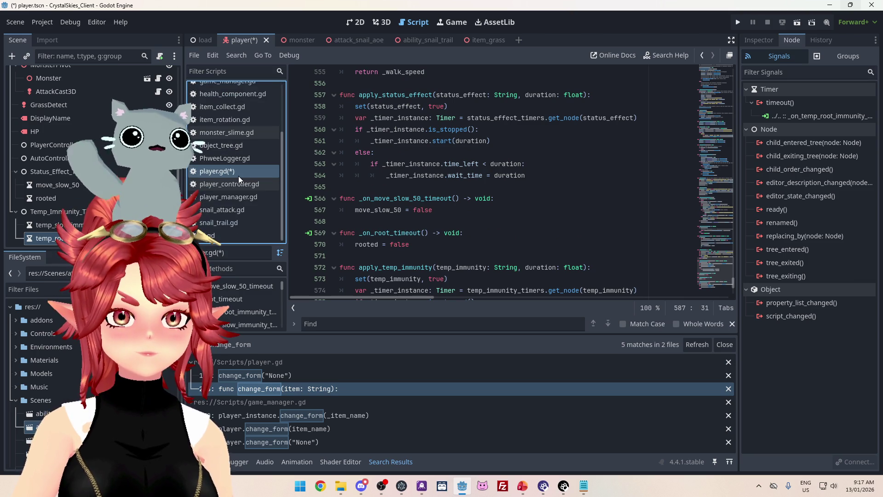
scroll(586, 223, "up", 5)
scroll(587, 222, "up", 15)
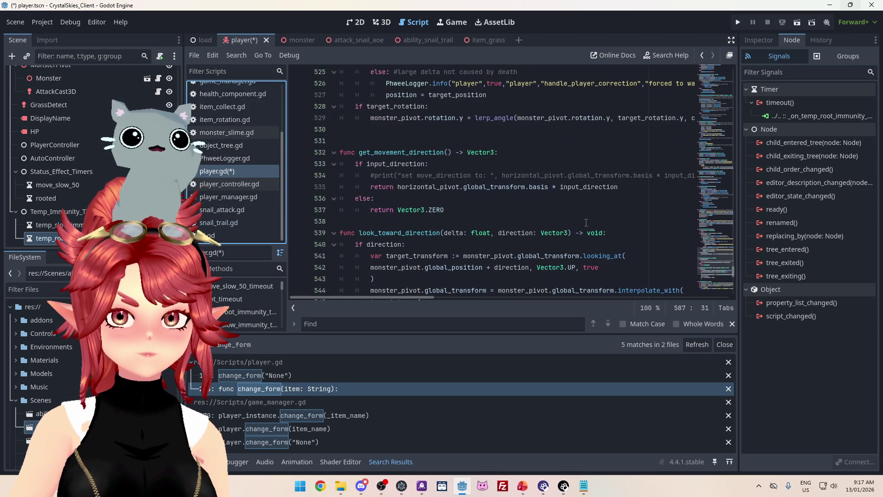
scroll(586, 223, "up", 9)
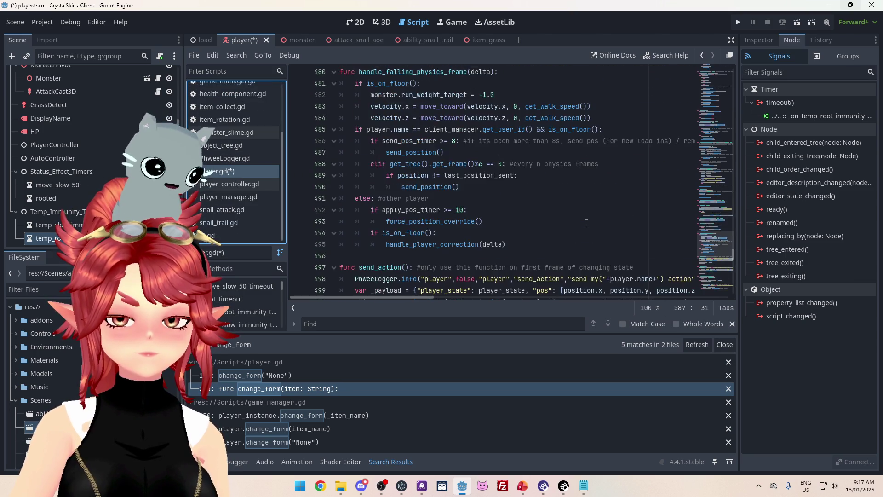
key("ctrl+f")
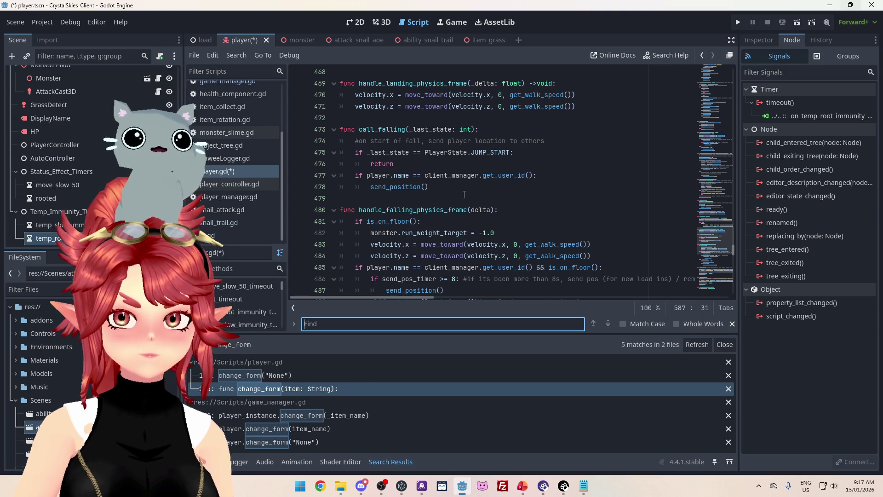
key("ctrl+shift+f")
type("ch")
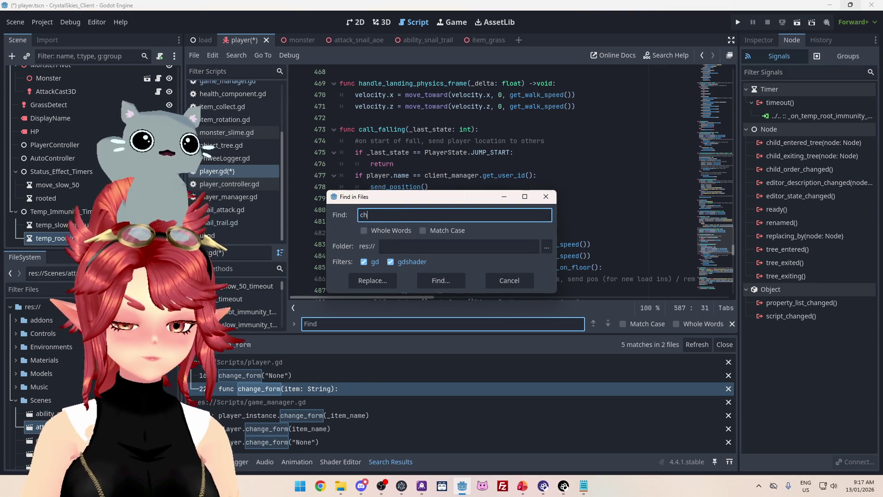
type("ange_form")
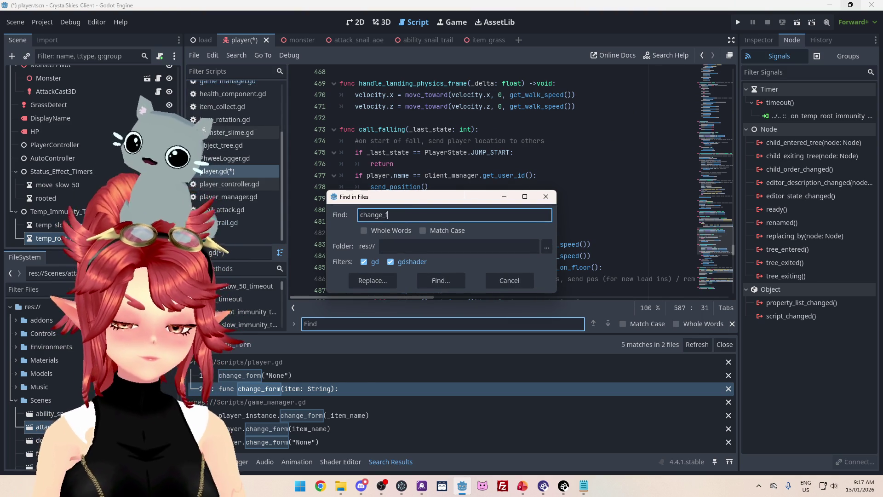
key("Return")
left_click(300, 389)
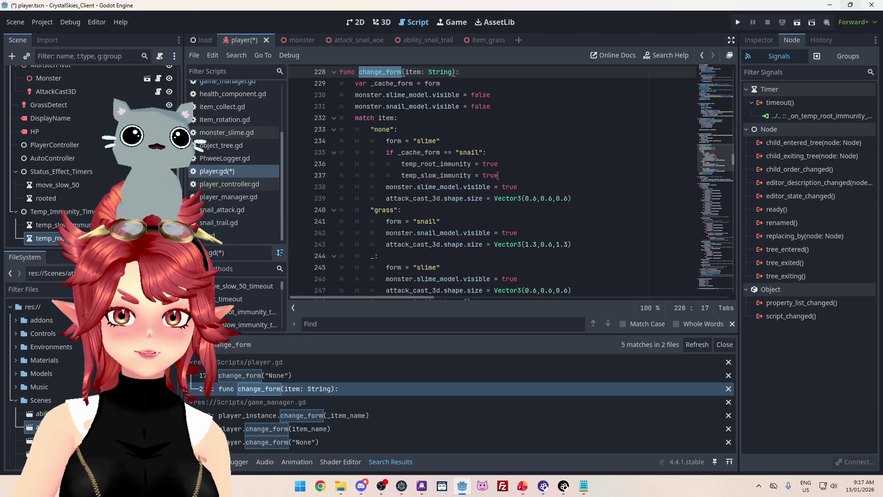
- Replace both immunity assignments with apply_temp_immunity calls for slow and root at 1.0, then save and run
scroll(498, 173, "down", 4)
scroll(498, 173, "up", 4)
left_click_drag(498, 164, 424, 164)
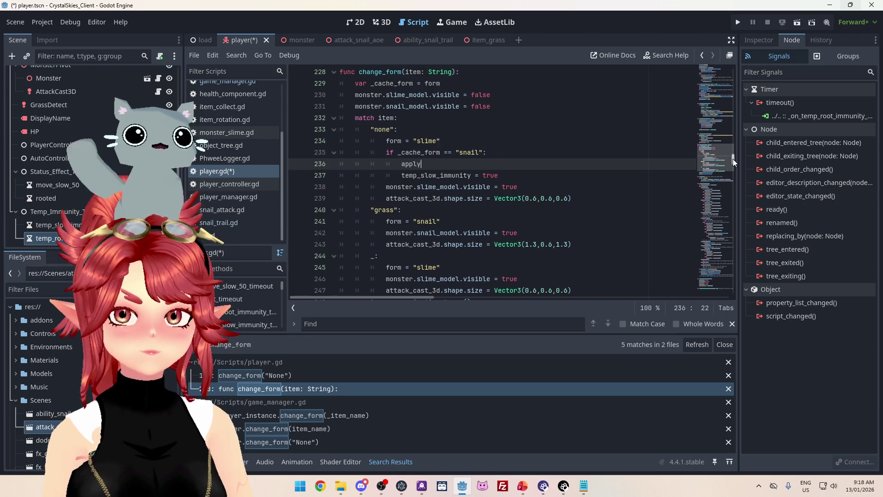
key("Down")
key("Down")
key("Return")
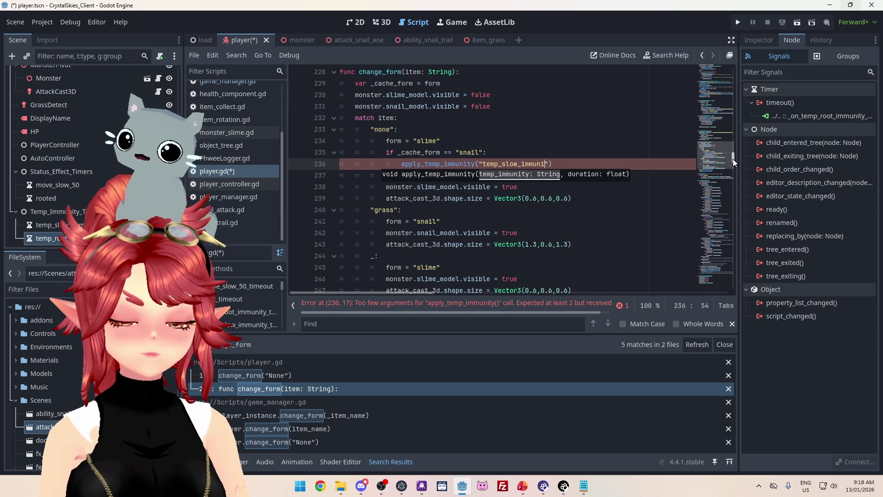
left_click(558, 164)
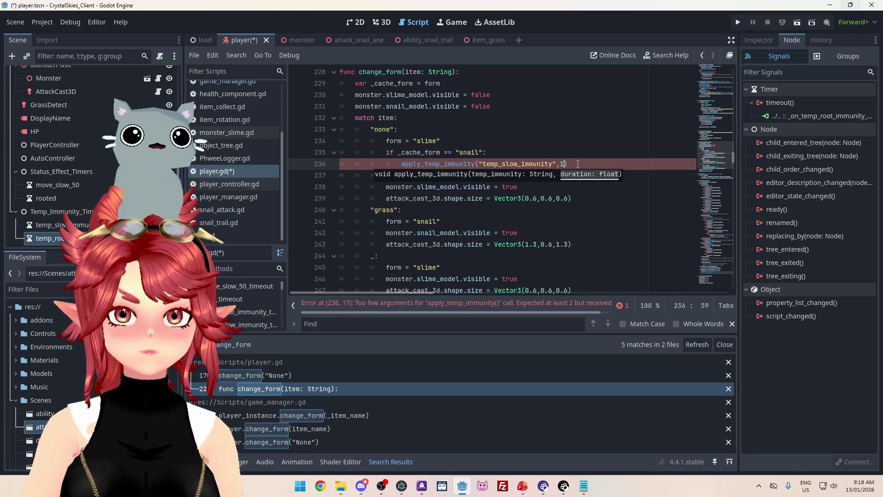
type(")")
key("Up")
key("Up")
key("Up")
left_click_drag(581, 163, 414, 175)
type("apply_temp_immunity(\"temp_slow_immunity\",1.0)")
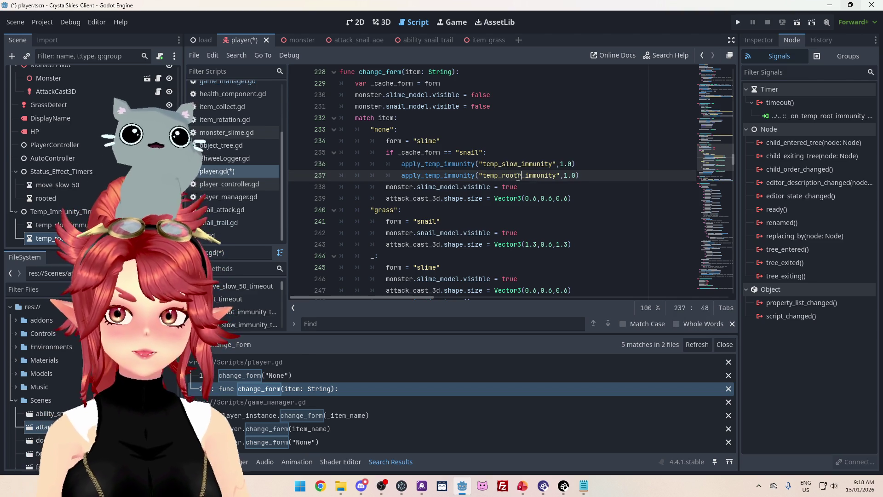
left_click(573, 164)
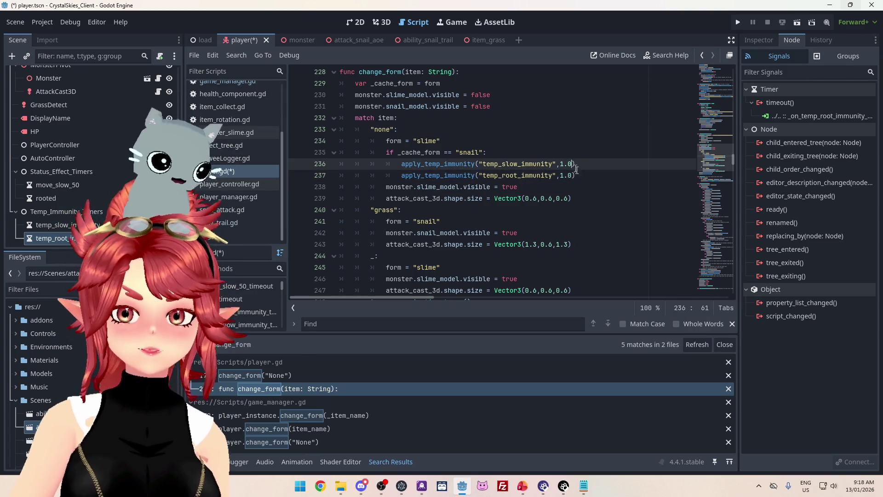
key("F5")
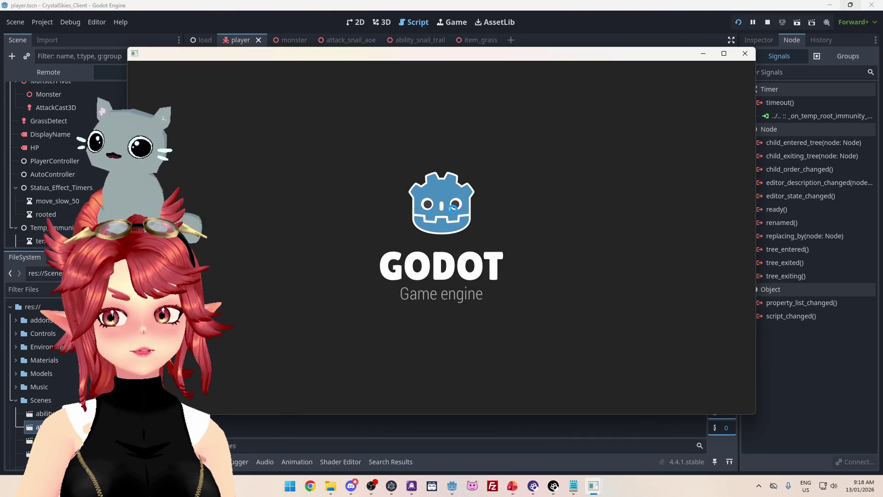
- Enter a display name and lobby name 'asdd', create the lobby, then stop the running game
left_click(467, 267)
type("Phwee")
left_click(418, 325)
type("asdd")
left_click(543, 329)
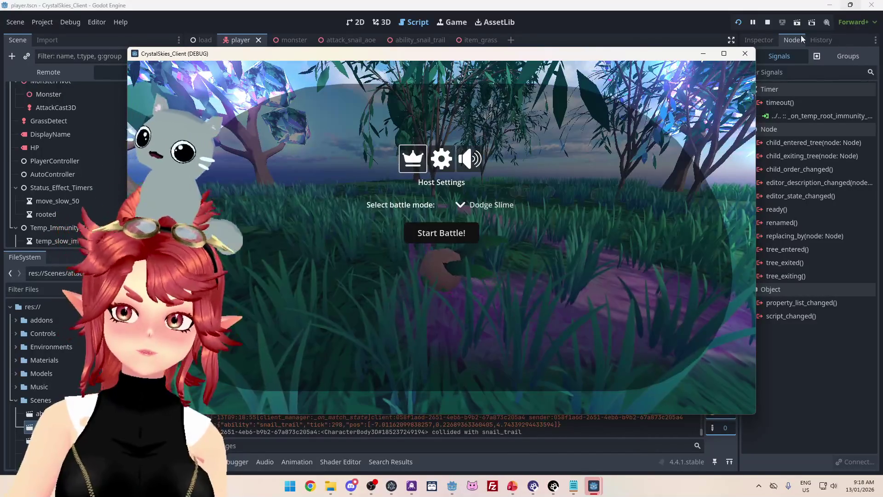
left_click(767, 23)
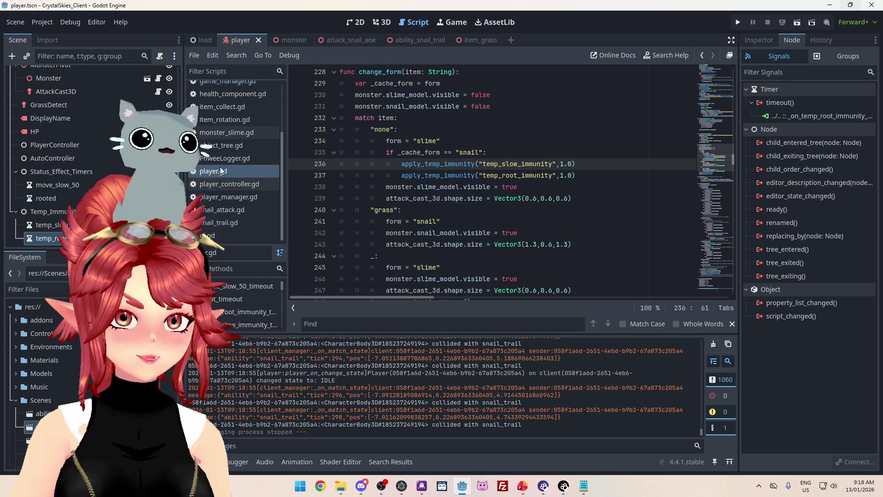
left_click(465, 200)
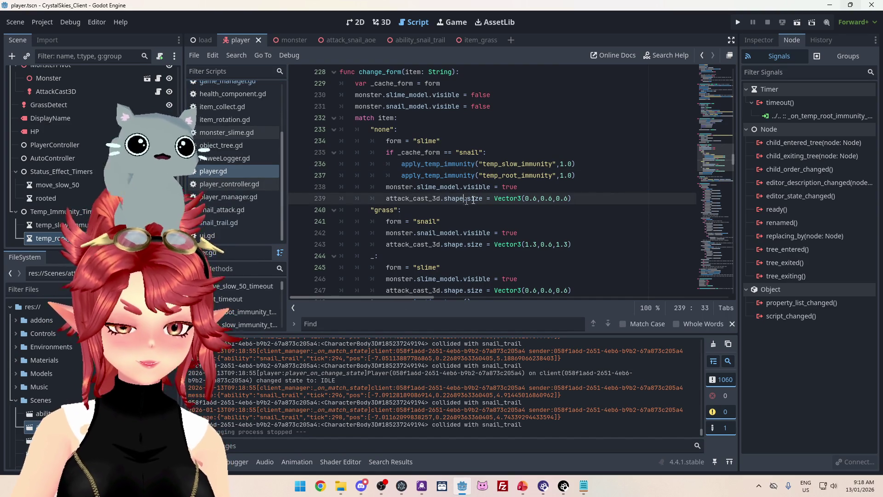
left_click_drag(738, 150, 731, 289)
scroll(526, 247, "up", 8)
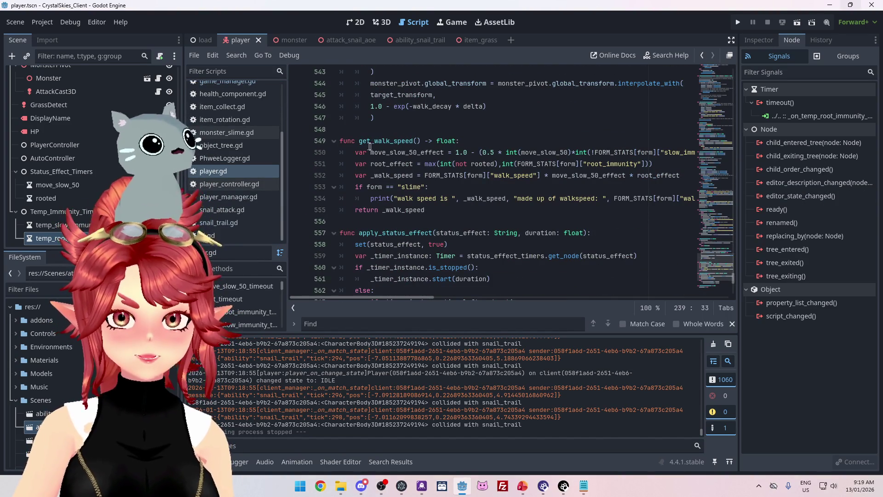
left_click_drag(428, 298, 440, 297)
left_click(660, 175)
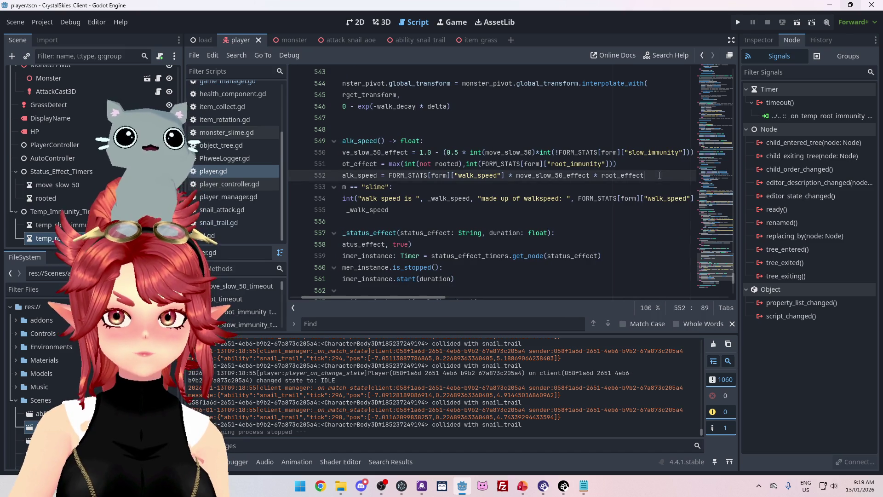
left_click_drag(431, 297, 419, 297)
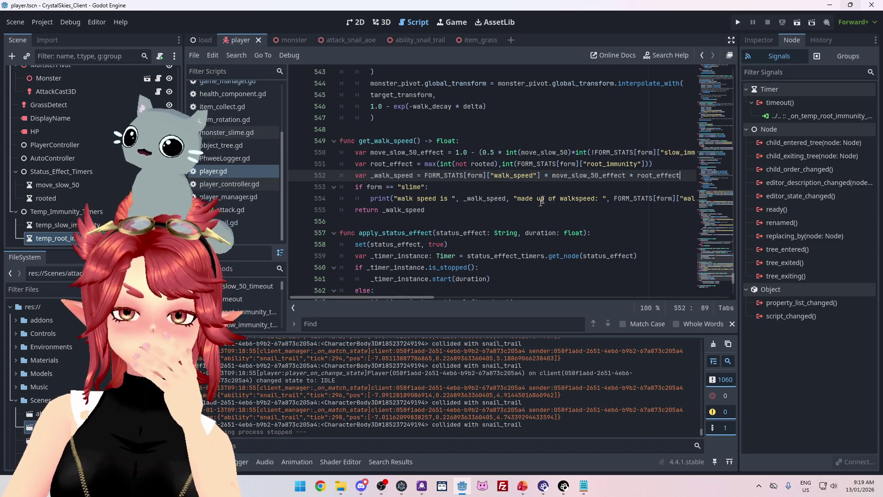
mouse_move(553, 178)
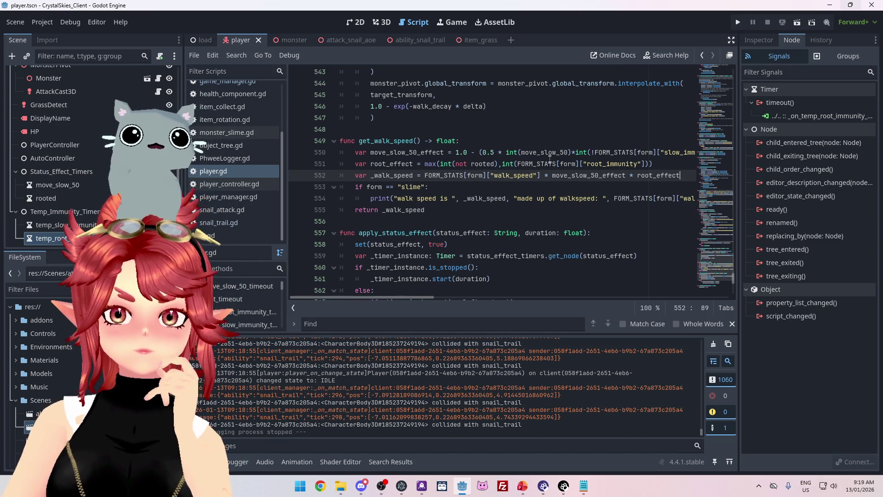
mouse_move(550, 161)
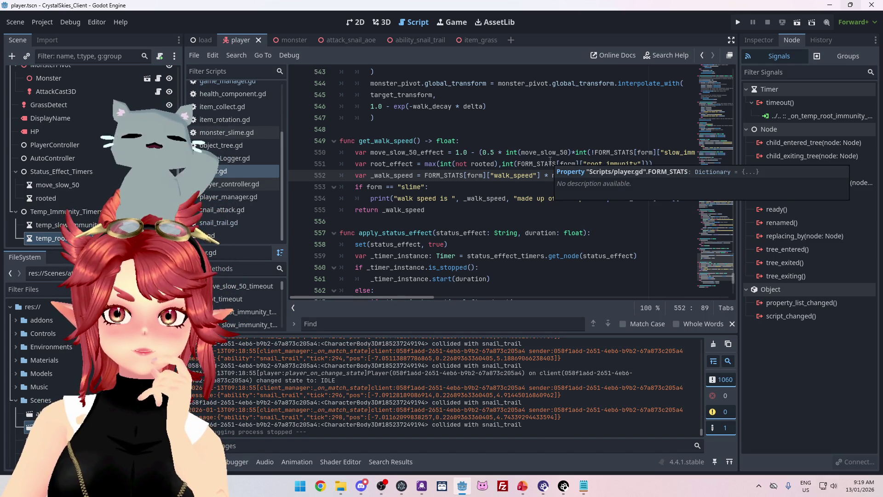
left_click(658, 164)
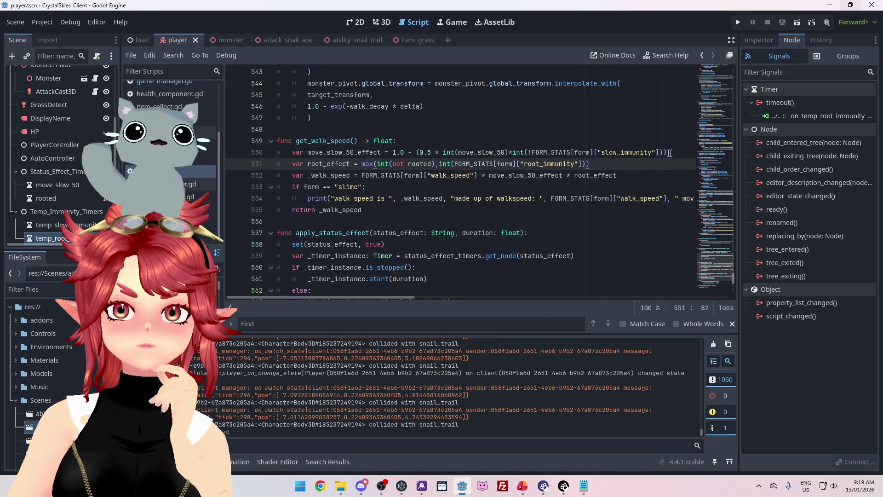
left_click(665, 152)
mouse_move(483, 154)
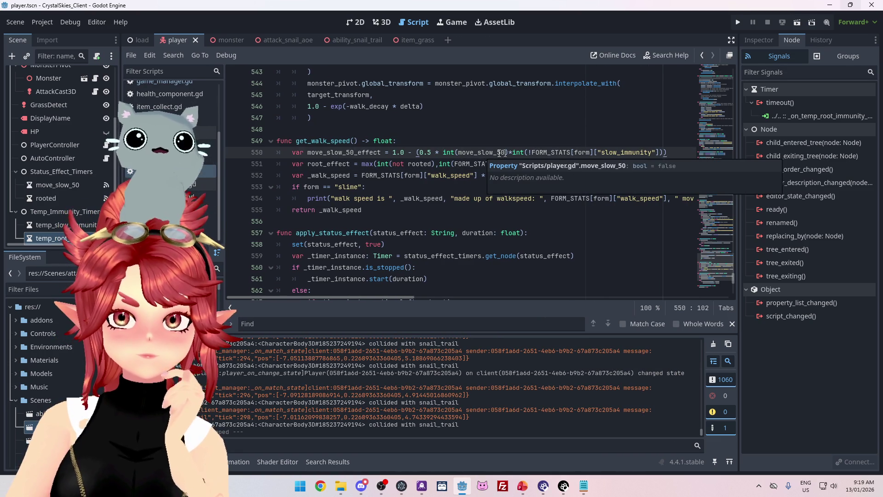
left_click(453, 176)
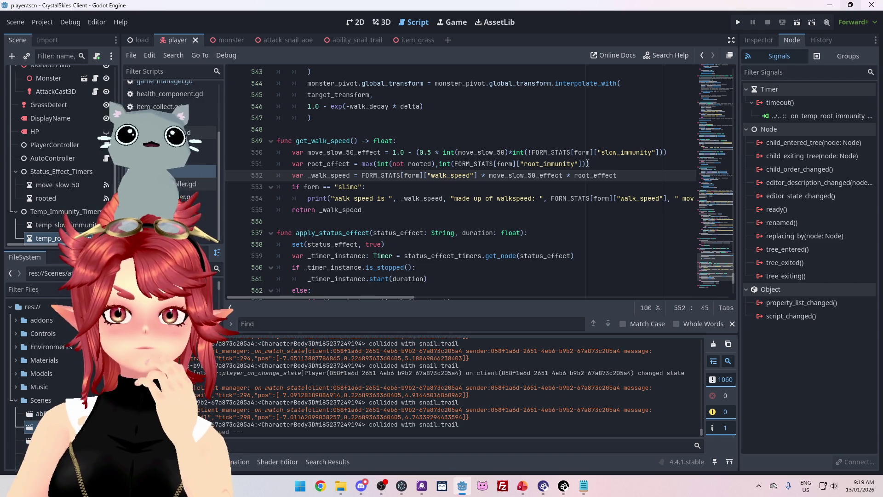
left_click(601, 162)
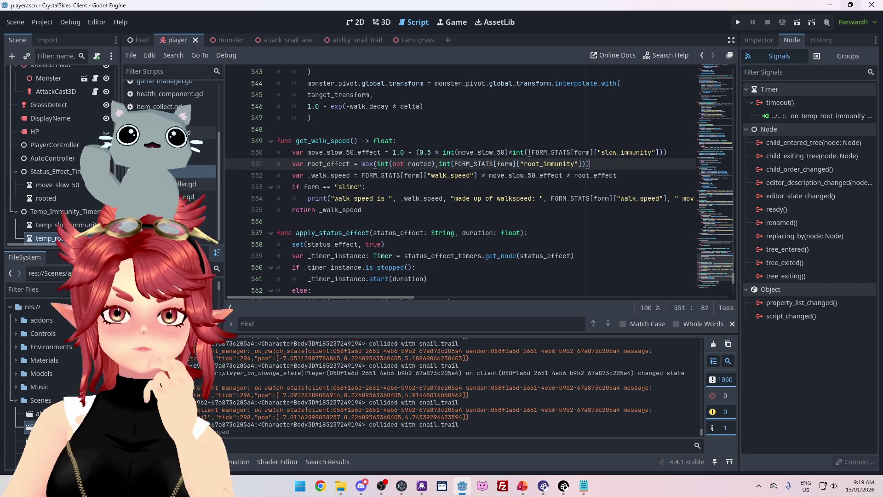
left_click(529, 153)
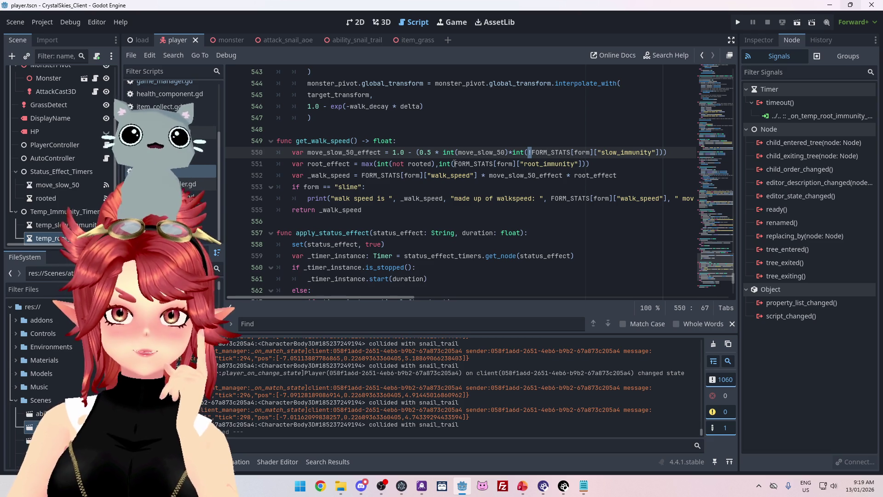
left_click(454, 164)
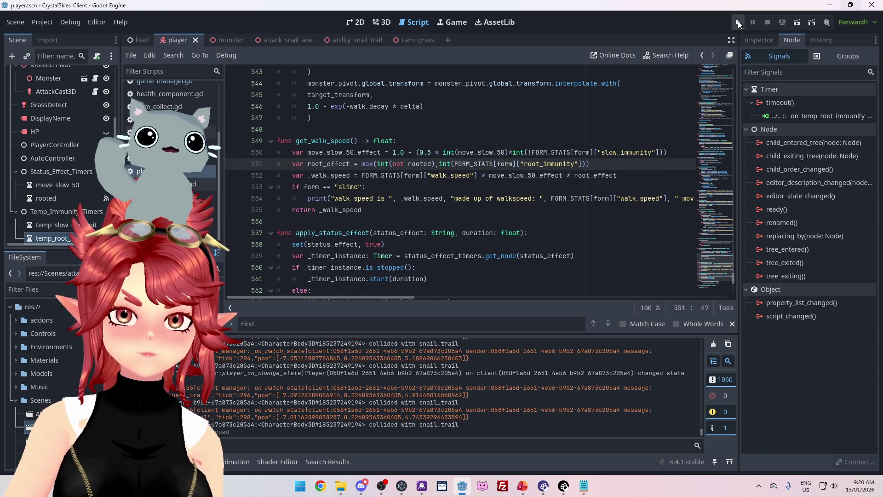
- Run the game client, then review the max and root_immunity expressions on line 551
left_click(738, 23)
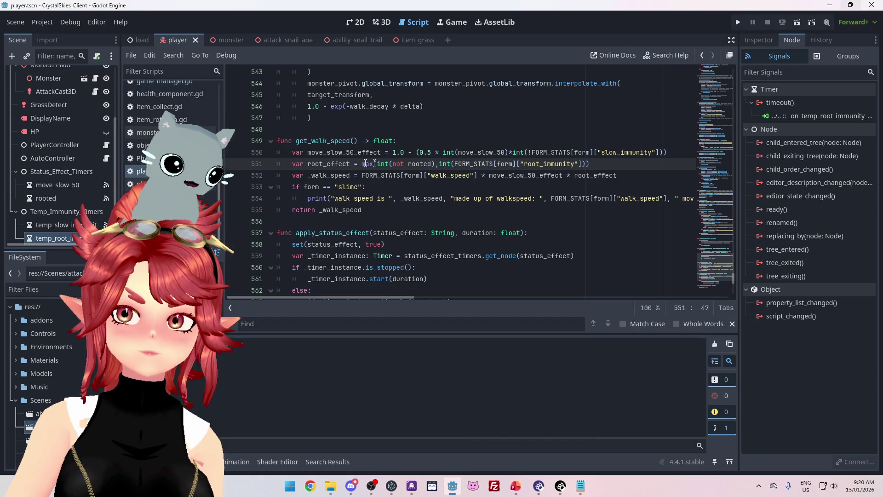
left_click_drag(361, 164, 375, 165)
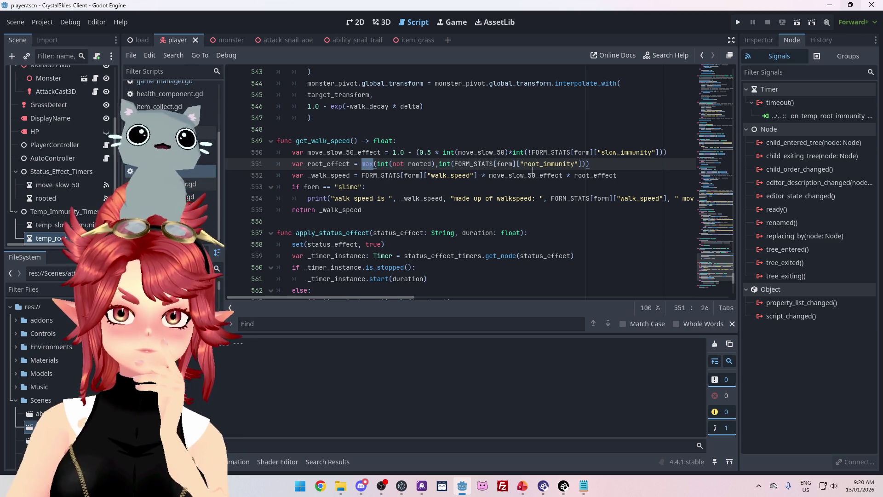
left_click_drag(439, 165, 585, 162)
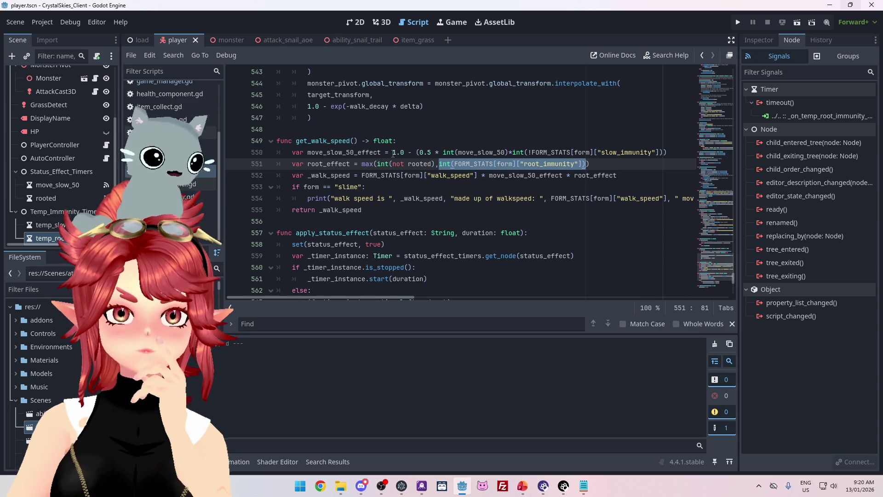
- Inspect line 550's slow effect expression and select its '1.0 -' prefix for replacement
left_click_drag(392, 153, 510, 153)
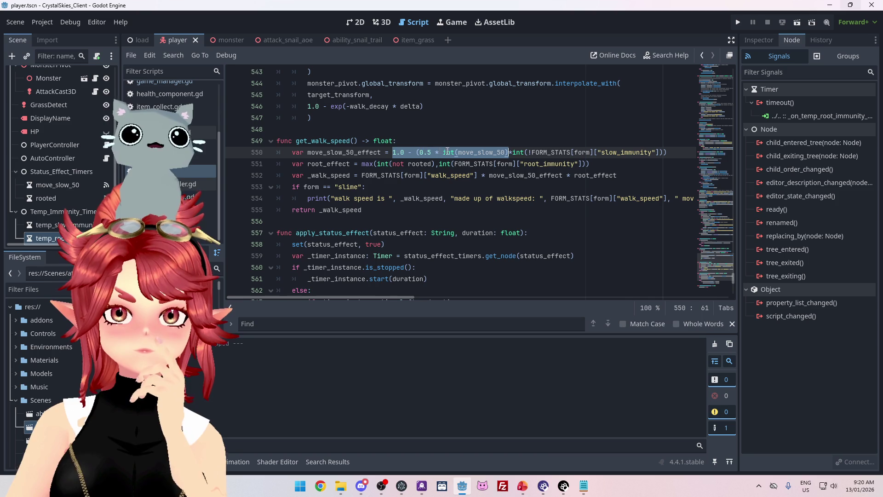
left_click_drag(509, 152, 458, 154)
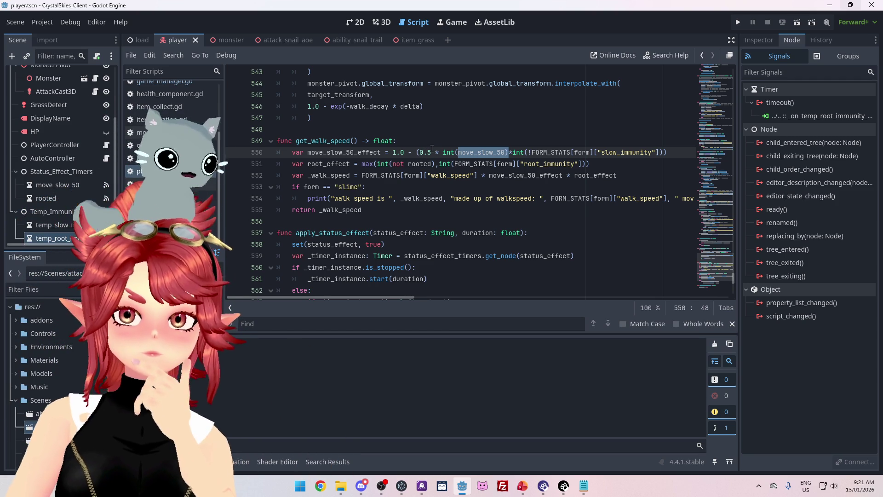
left_click_drag(393, 152, 417, 153)
- Rewrite line 550's slow term as min(0.5,int(move_slow_50))
type("min")
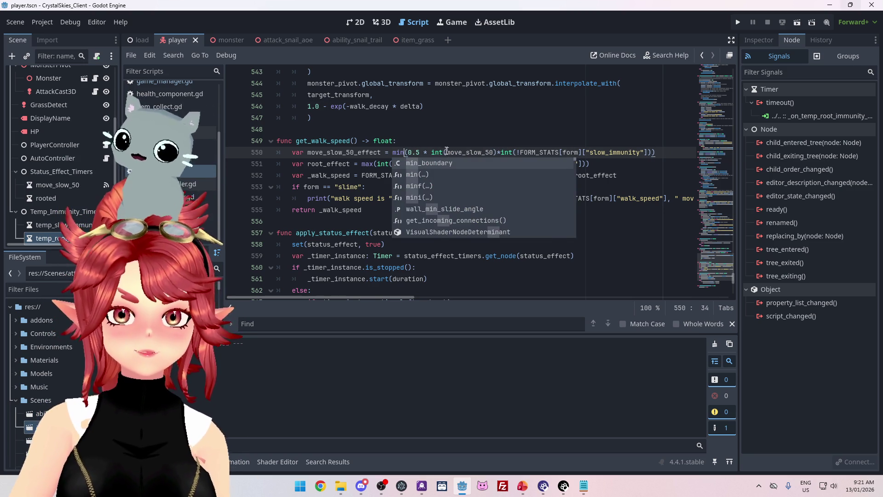
left_click(445, 152)
left_click(498, 153)
type("),")
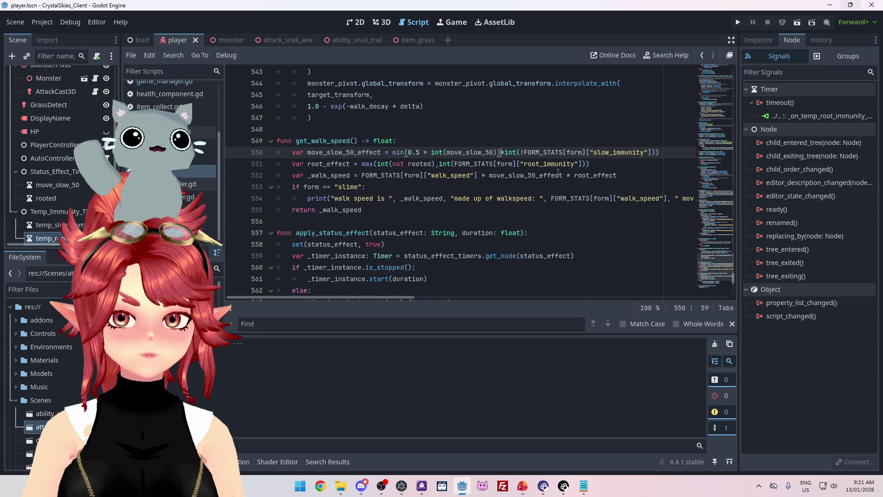
type(")")
left_click_drag(423, 152, 433, 153)
type(",")
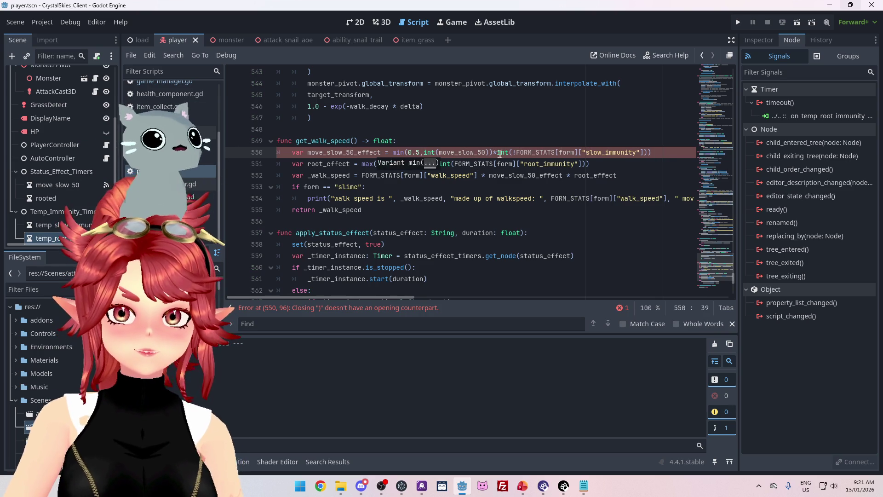
- Comment out the slow_immunity multiplier with #, then remove that marker again
left_click(497, 152)
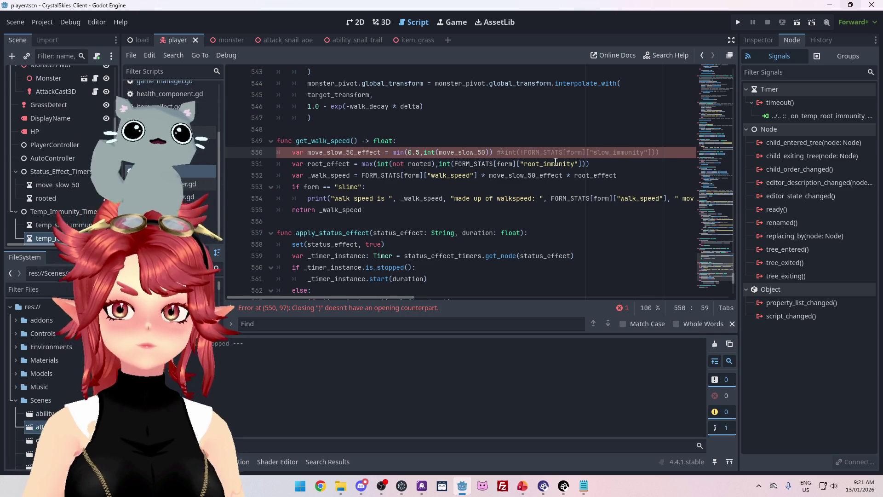
type("#")
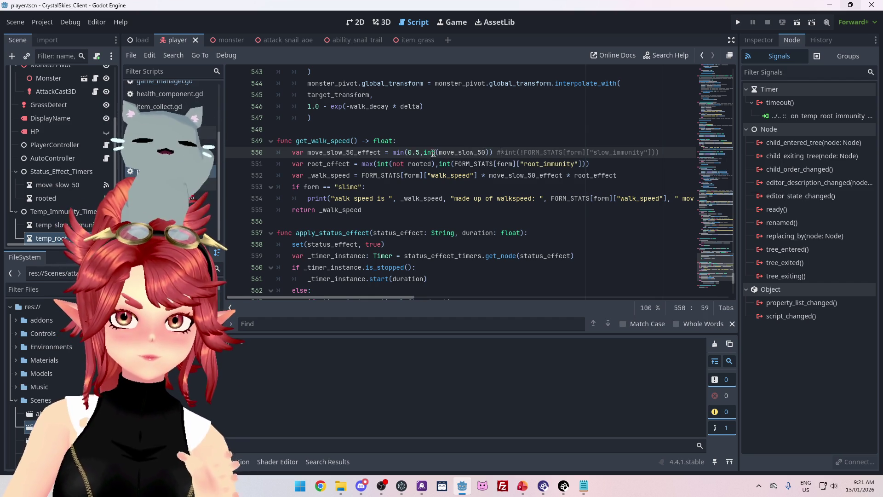
mouse_move(458, 151)
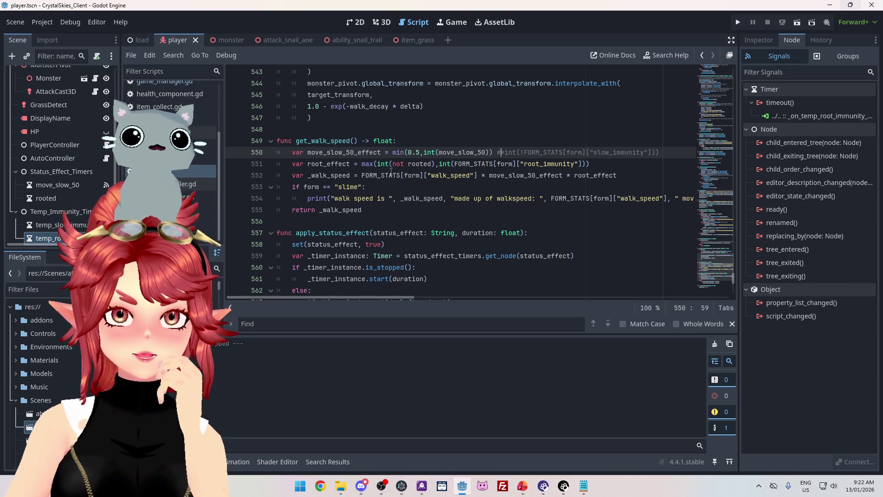
mouse_move(441, 162)
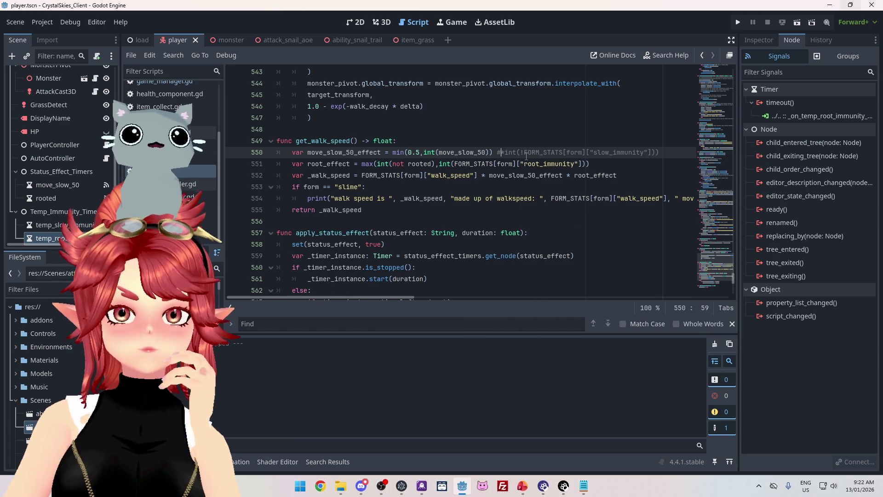
mouse_move(508, 155)
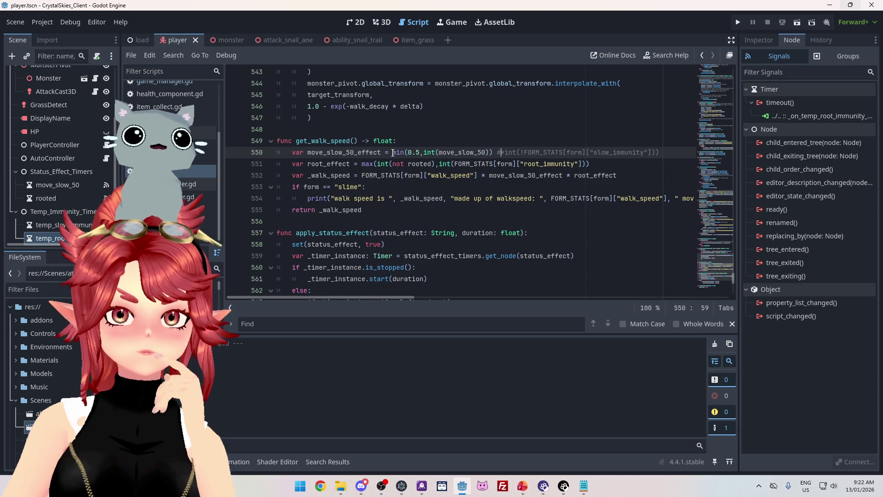
mouse_move(394, 153)
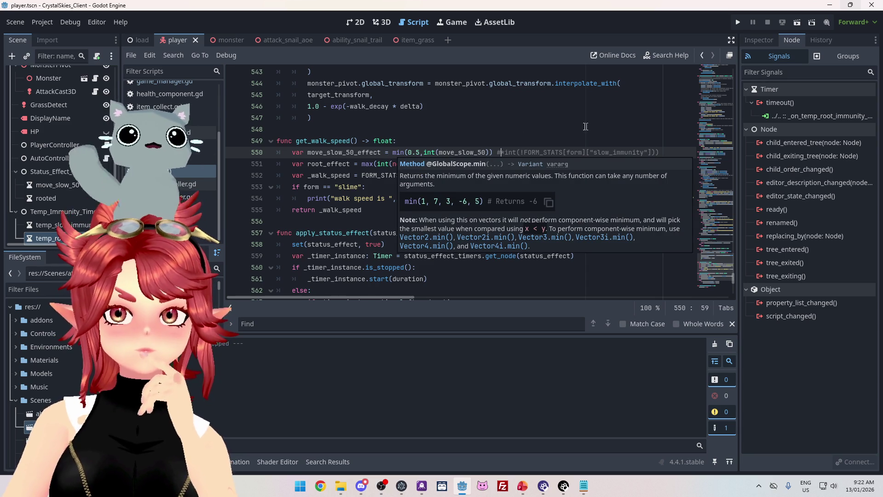
key("BackSpace")
- Restore the * before the slow_immunity factor and delete the extra closing parenthesis
type("*")
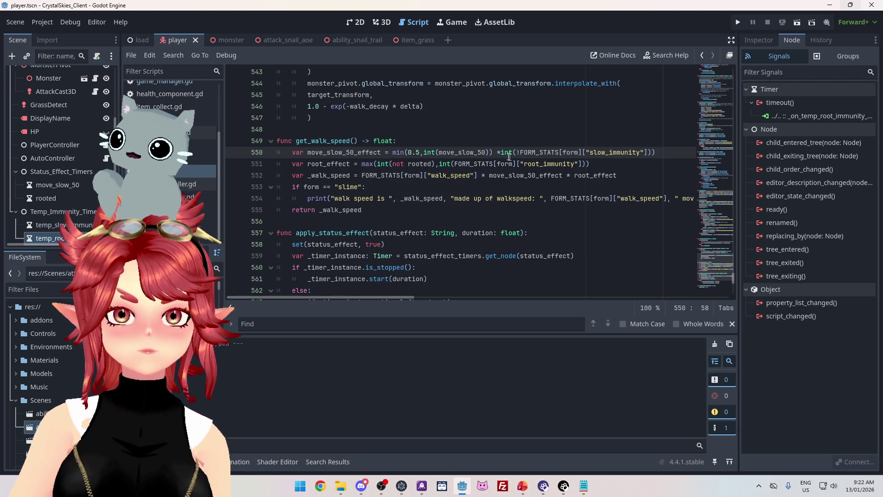
left_click(521, 153)
key("BackSpace")
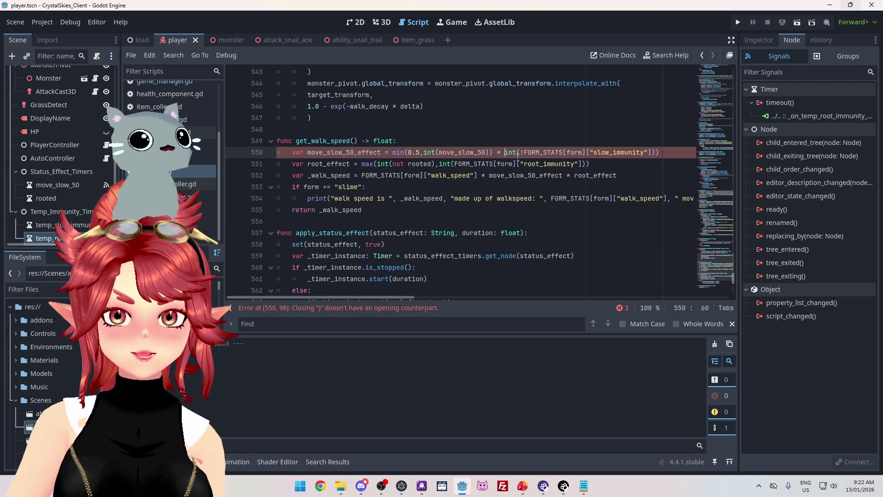
left_click(662, 152)
key("BackSpace")
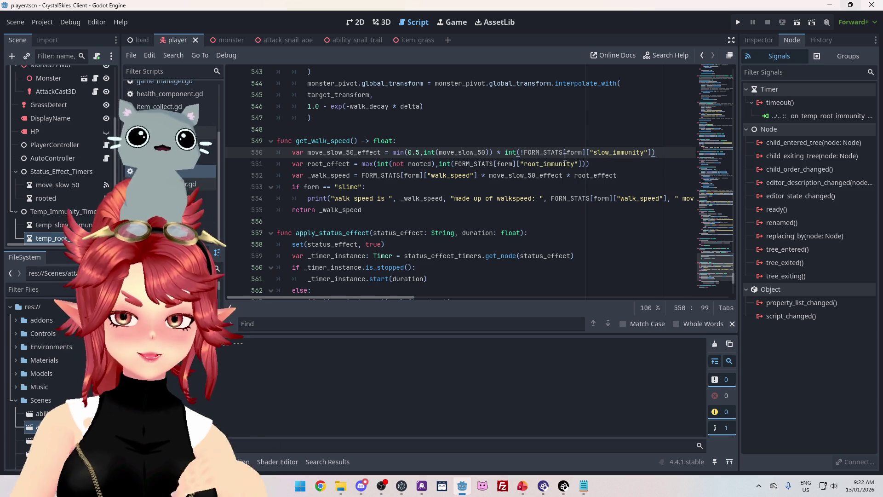
- Append ' * int(!temp_slow_immunity)' to line 550 via autocomplete
left_click_drag(500, 154, 657, 153)
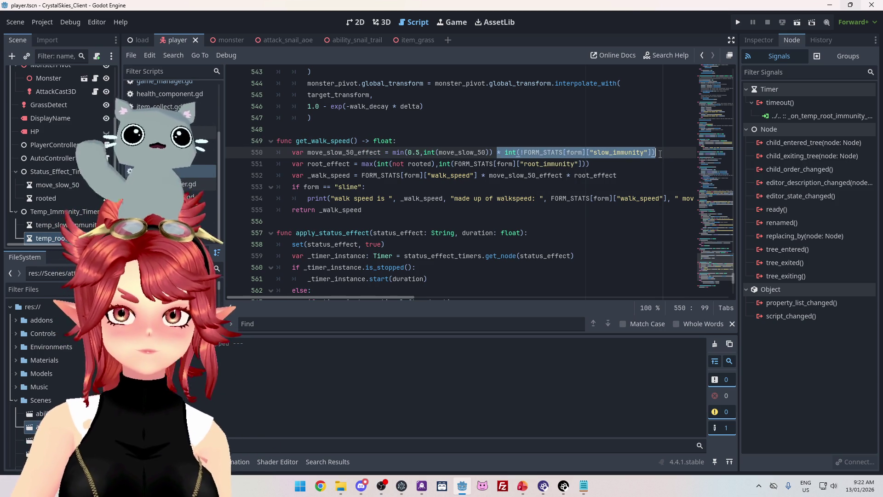
left_click(682, 152)
type("*")
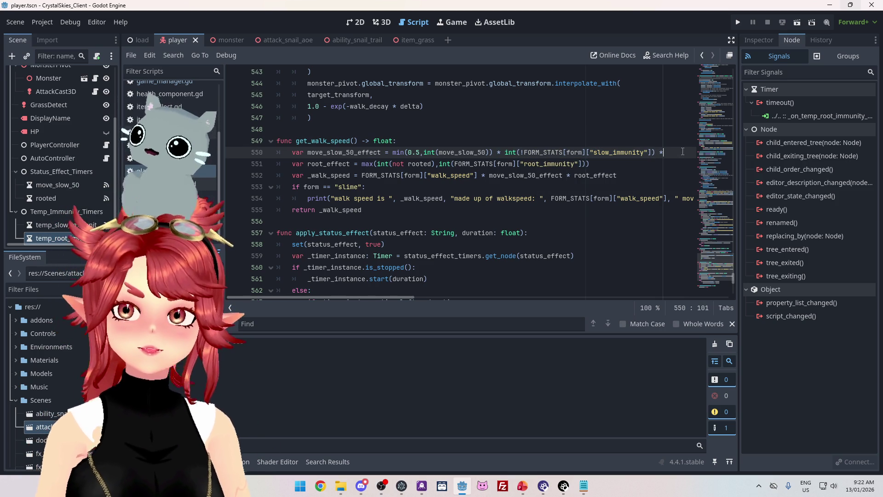
type(" int()")
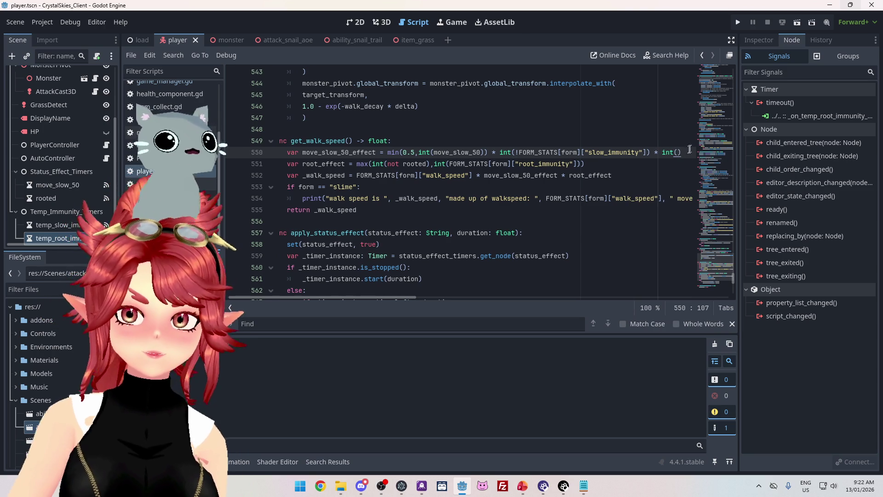
key("Left")
type("!temp")
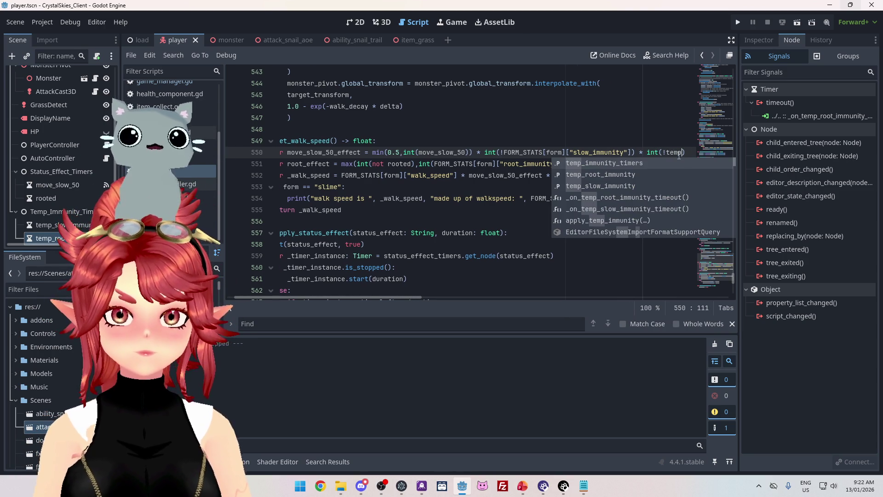
key("Down")
key("Down")
key("Return")
key("Down")
left_click_drag(611, 153, 683, 150)
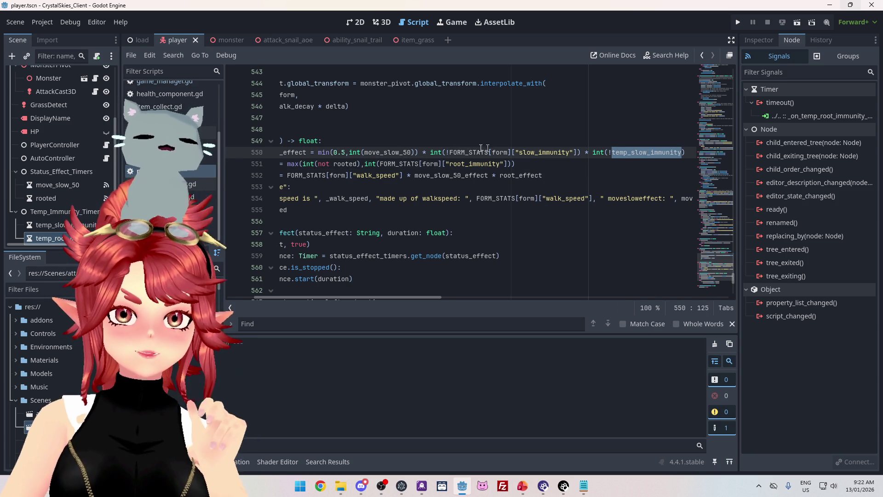
- Copy ' * int(!temp_slow_immunity)' from line 550 onto the end of the root_effect line
left_click_drag(685, 153, 579, 153)
scroll(579, 156, "right", 3)
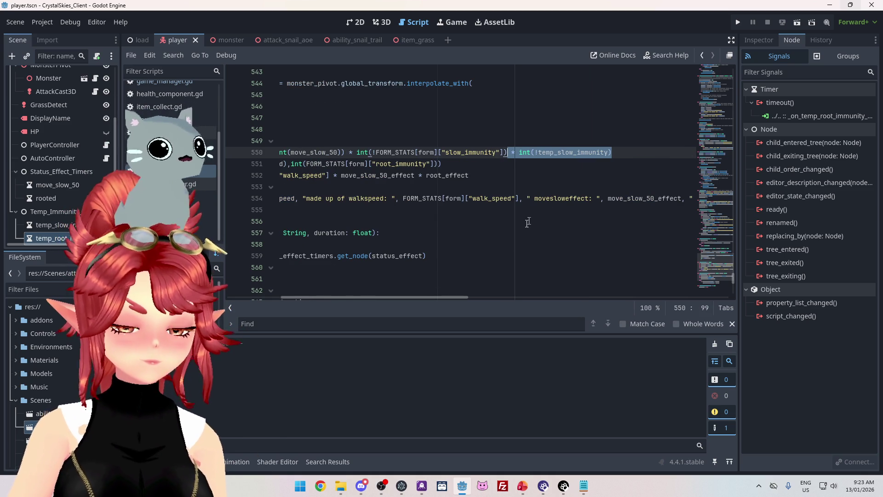
left_click_drag(461, 297, 411, 297)
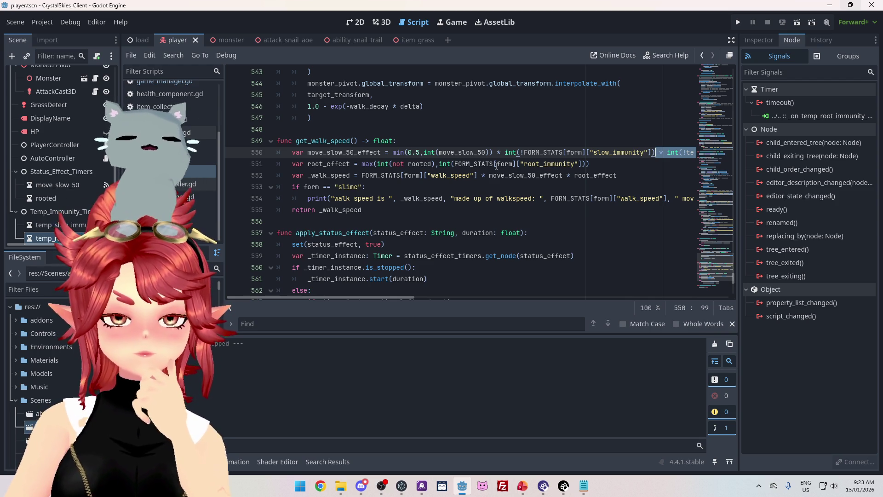
left_click(598, 164)
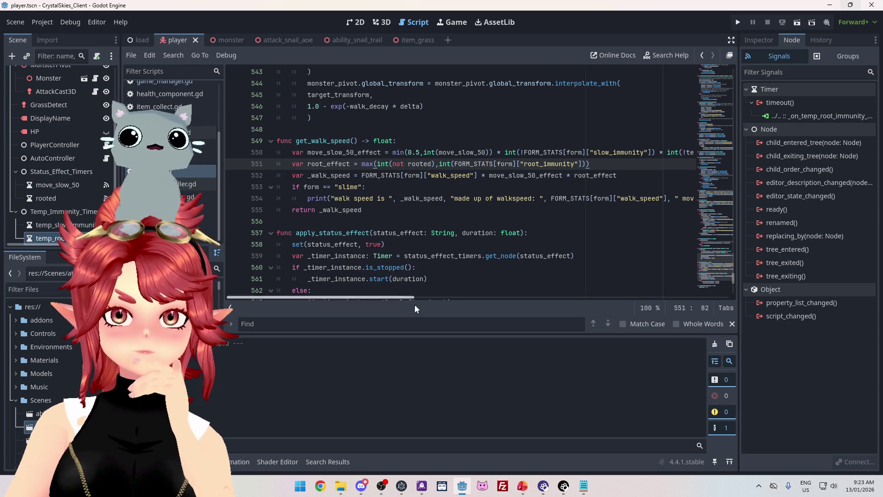
mouse_move(396, 300)
left_mouse_down()
mouse_move(488, 304)
mouse_move(384, 294)
left_mouse_up()
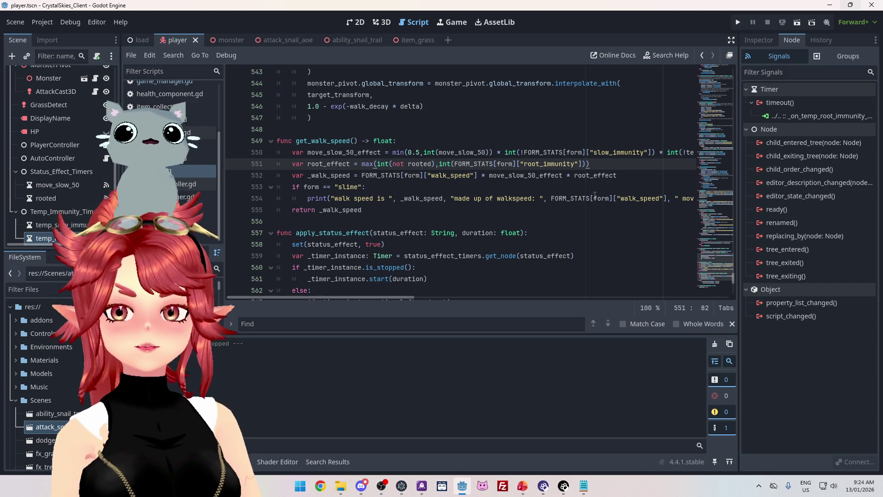
key("ctrl+z")
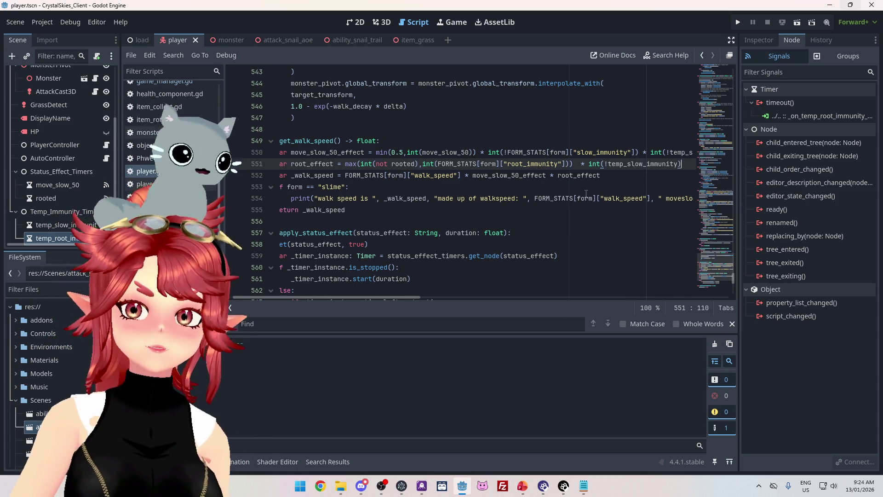
- Rename the copied factor on line 551 to temp_root_immunity and remove its ! negation
left_click_drag(623, 164, 639, 165)
type("root")
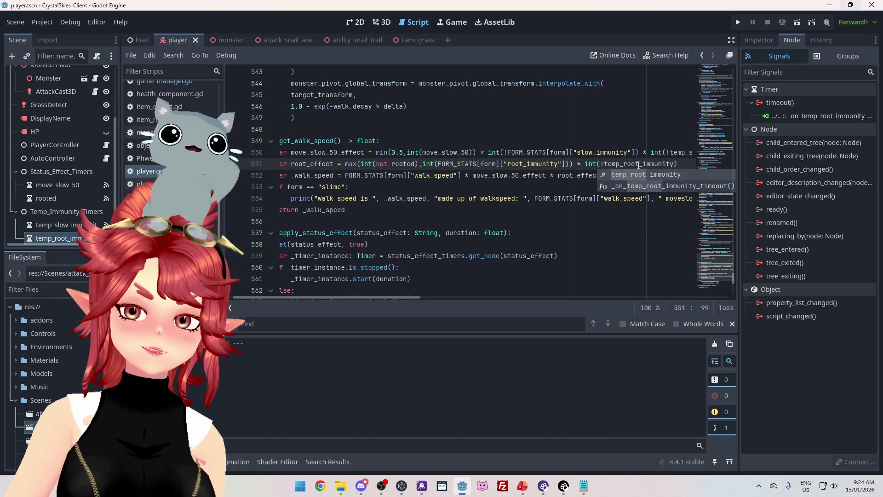
key("ctrl+Left")
key("ctrl+Left")
key("ctrl+Left")
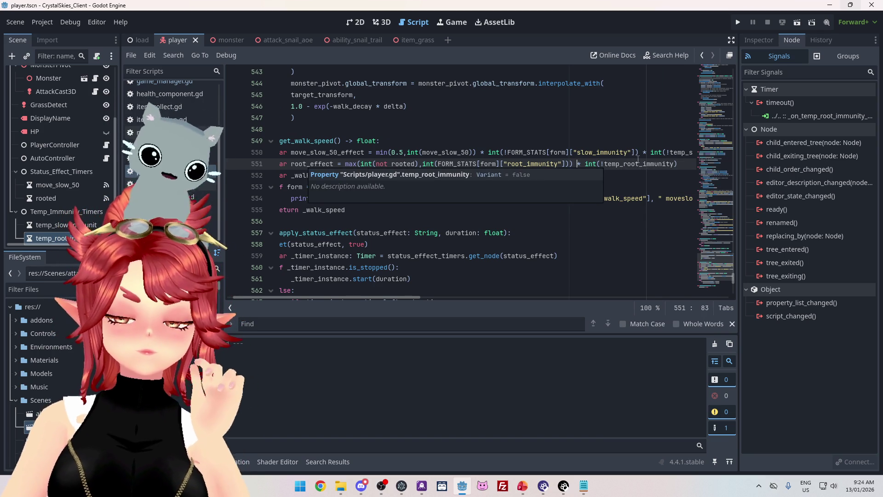
mouse_move(657, 169)
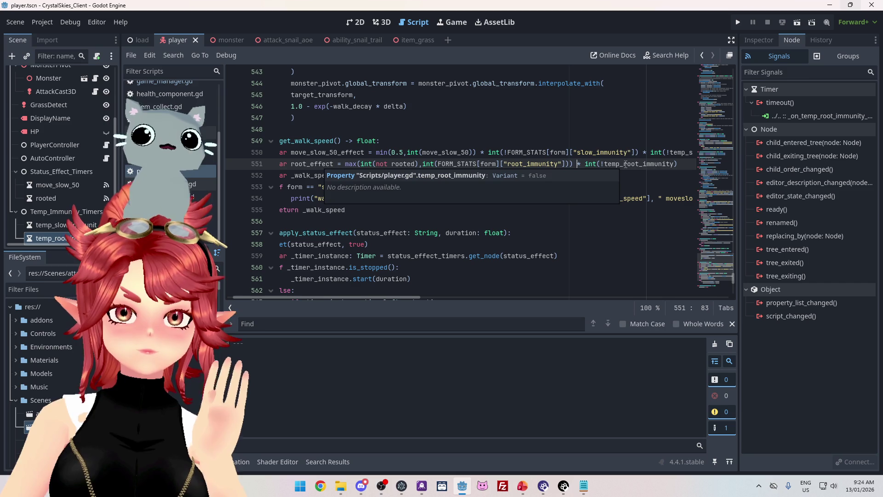
left_click(604, 164)
key("BackSpace")
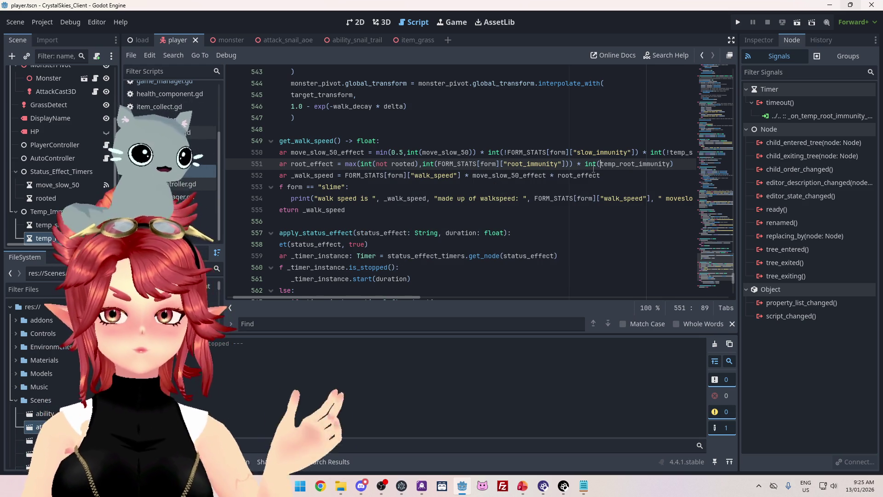
mouse_move(592, 164)
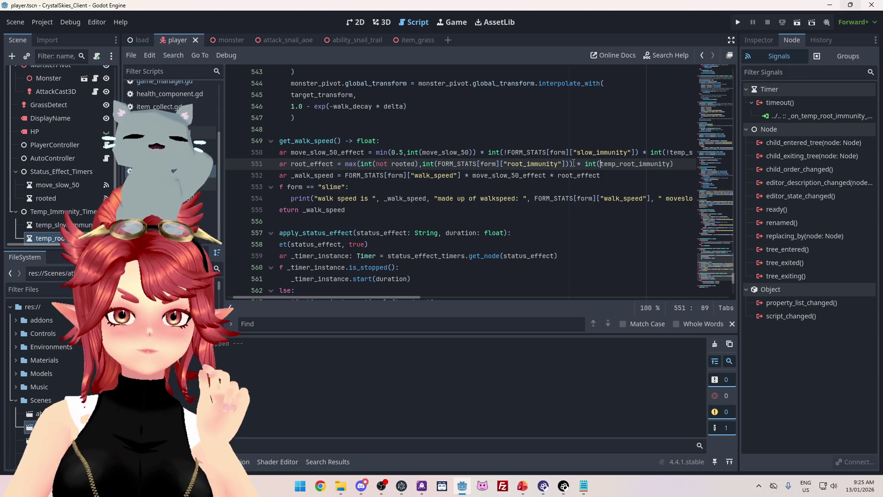
mouse_move(605, 168)
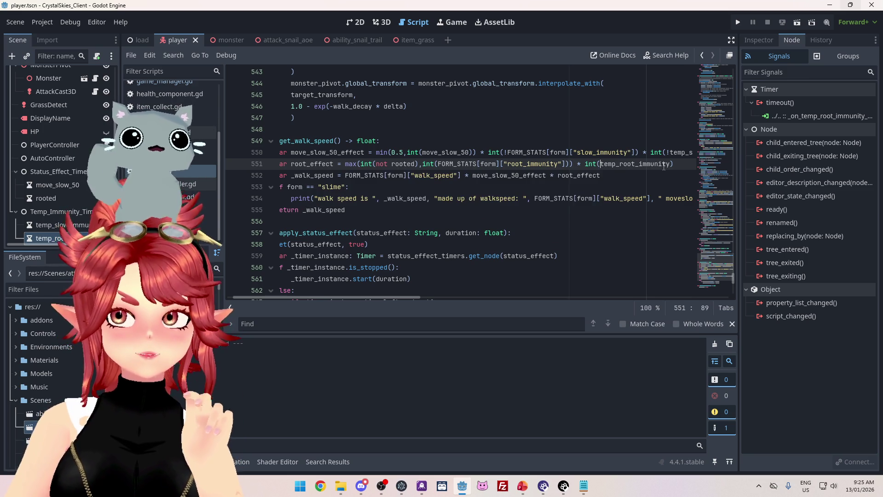
mouse_move(664, 167)
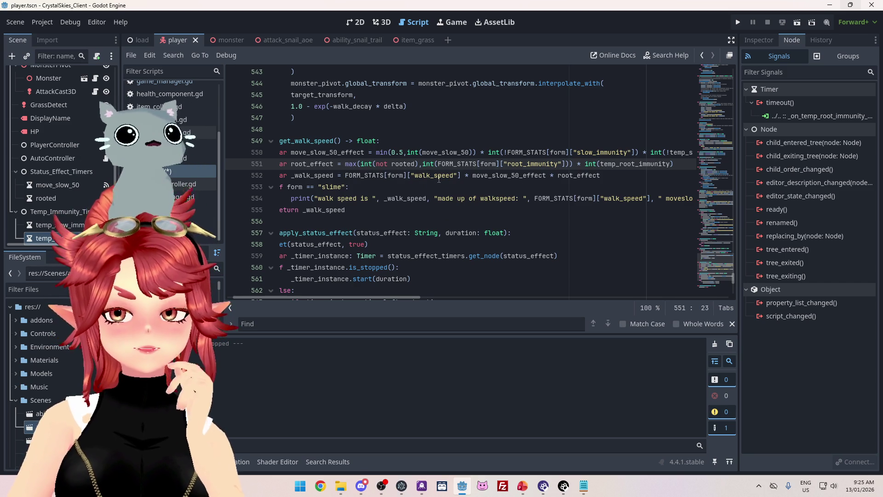
- Wrap root_effect as max(max(int(not rooted), root_immunity), int(temp_root_immunity))
type("max(")
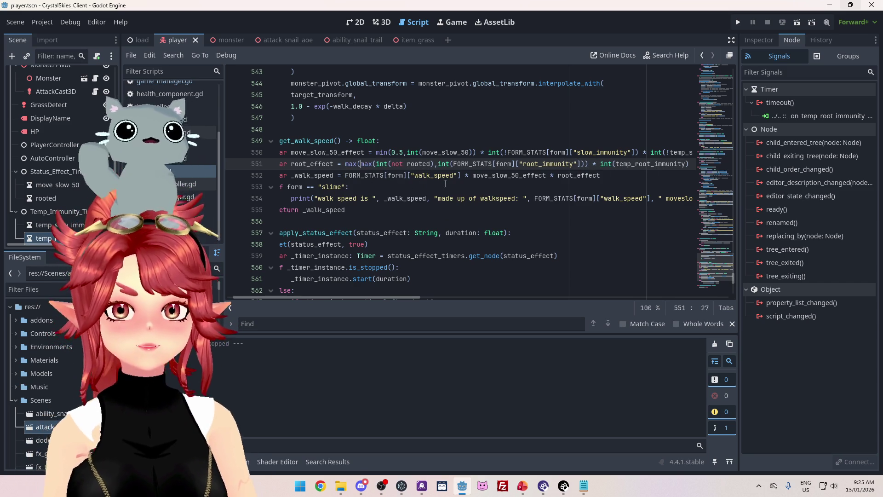
left_click_drag(591, 164, 601, 163)
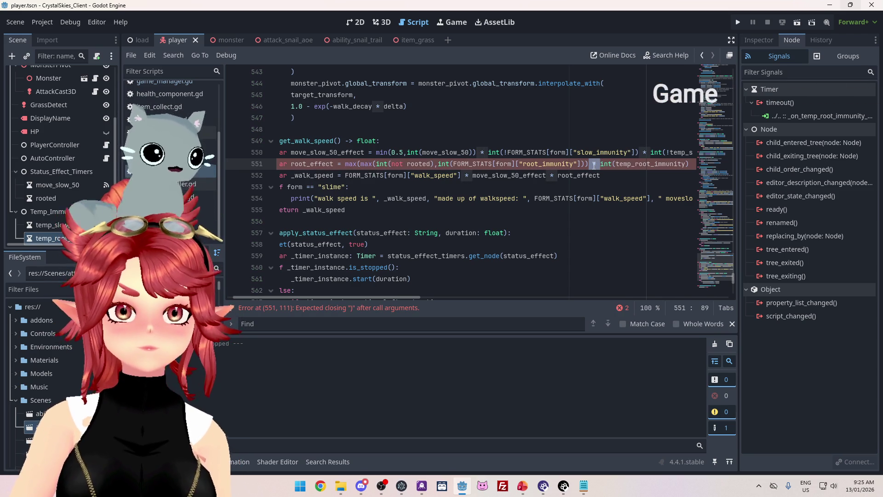
type(",")
left_click(691, 168)
type(")")
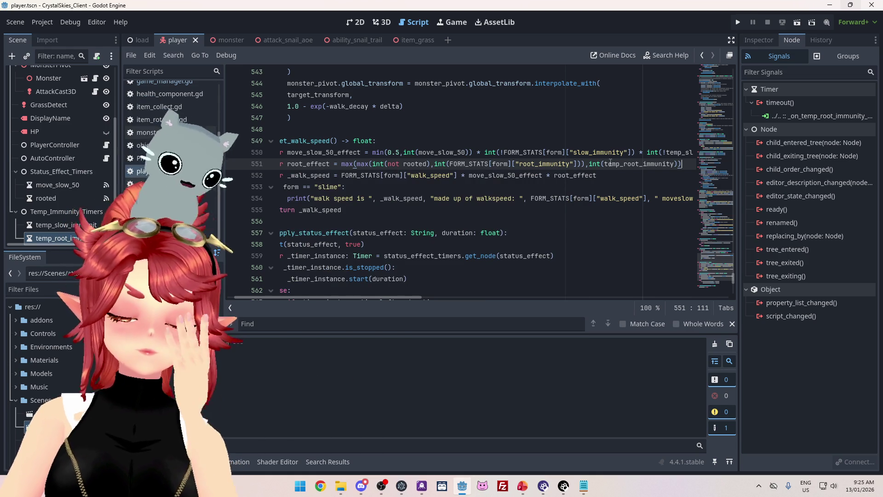
- Review the terms of the rewritten line 551, then run the project
left_click(605, 164)
left_click_drag(620, 164, 679, 165)
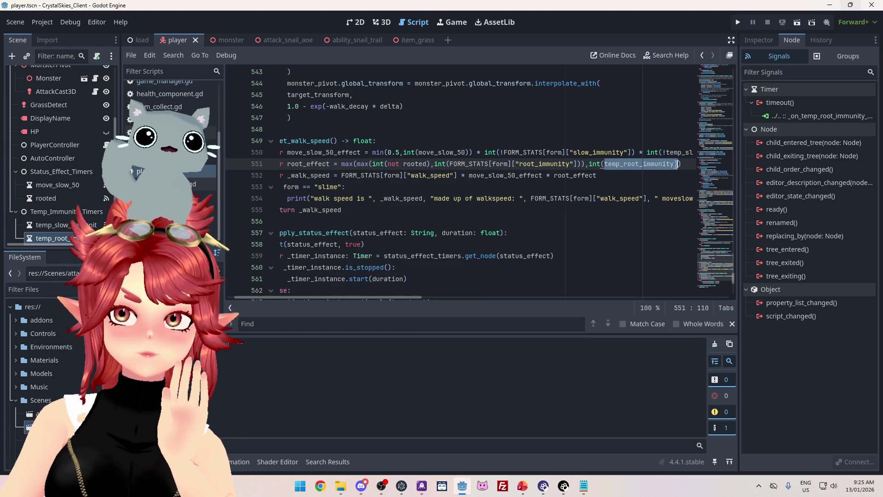
left_click_drag(590, 164, 681, 164)
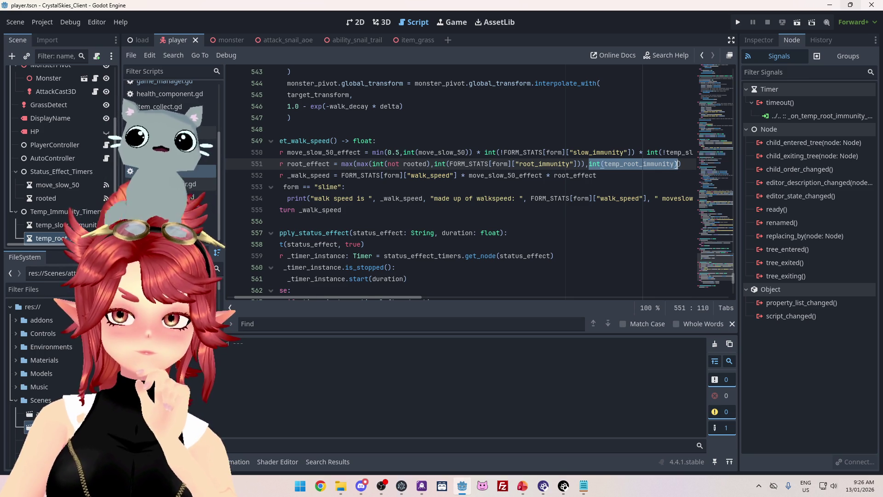
left_click_drag(358, 164, 584, 164)
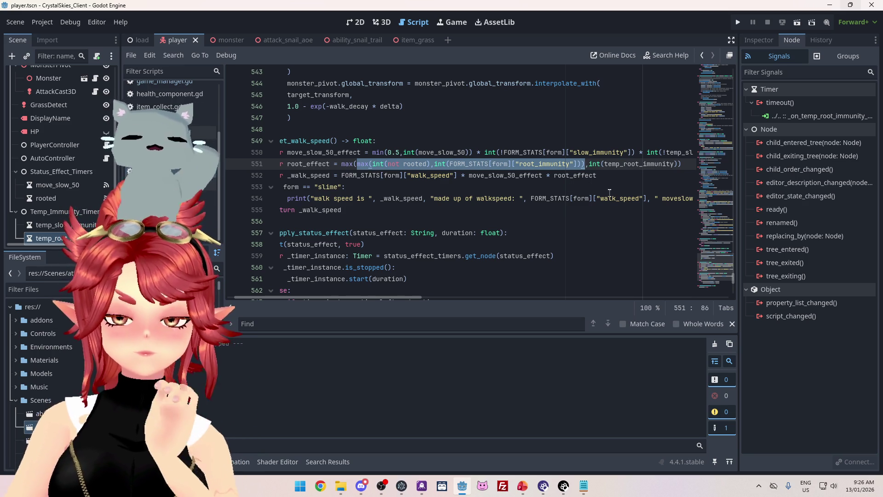
left_click(633, 164)
left_click_drag(606, 164, 679, 165)
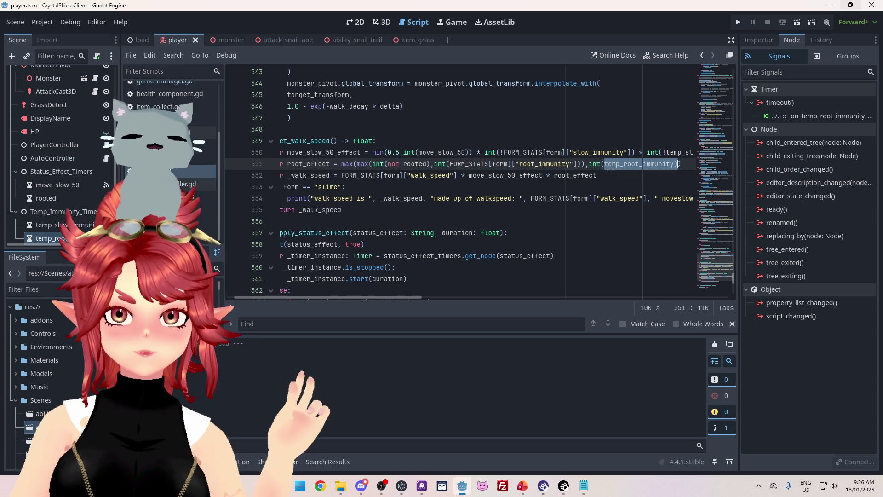
left_click_drag(588, 165, 674, 164)
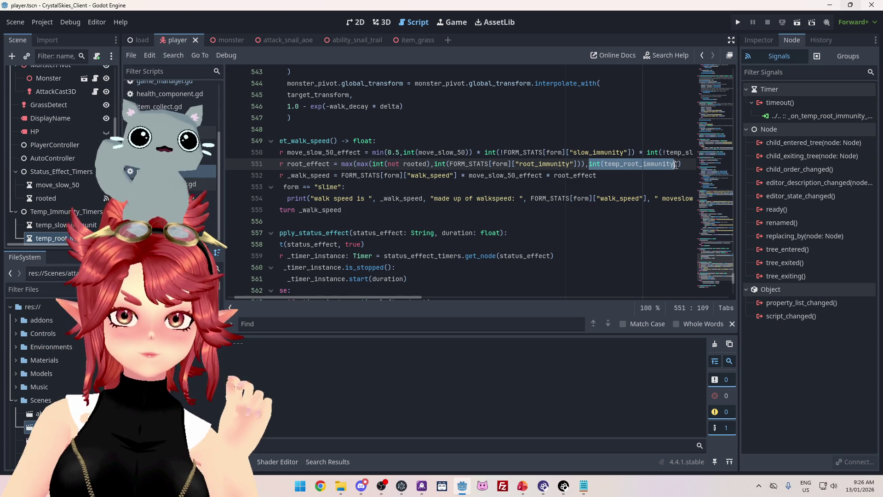
left_click(616, 180)
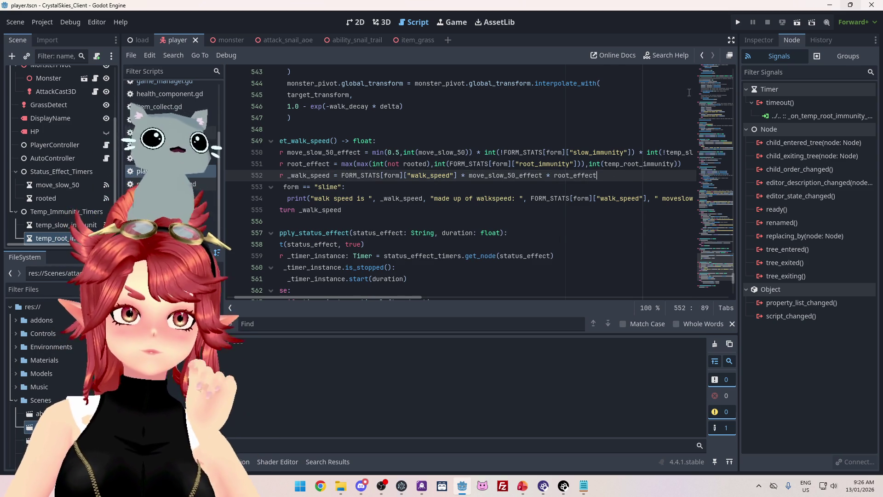
left_click(738, 22)
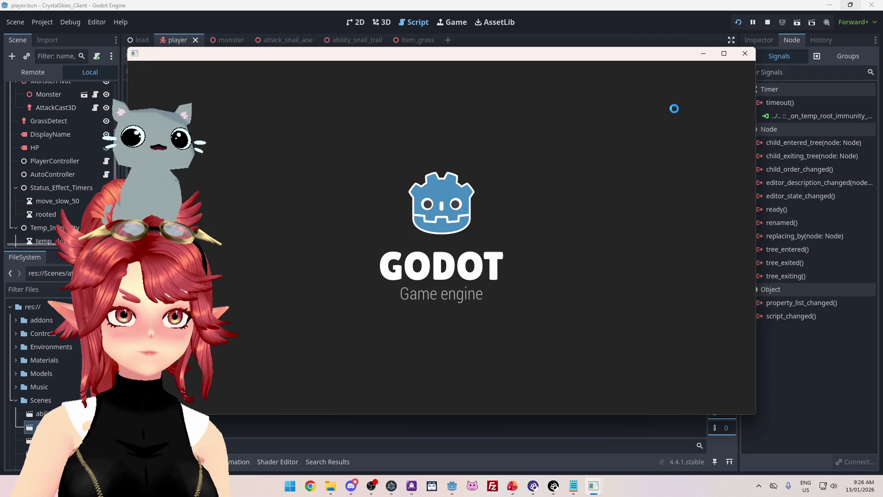
- Maximize the game window, enter a display name, and create the lobby 'sdfsdf'
left_click(724, 54)
left_click(494, 274)
type("Phwee")
key("Tab")
key("Tab")
type("sdfsdf")
left_click(536, 331)
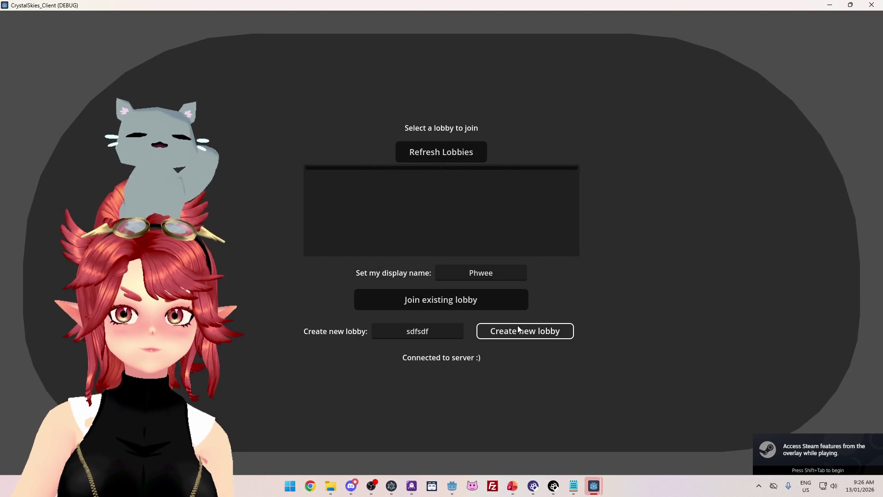
- Walk the character around the island, open the Esc menu, and close the game client
key("w")
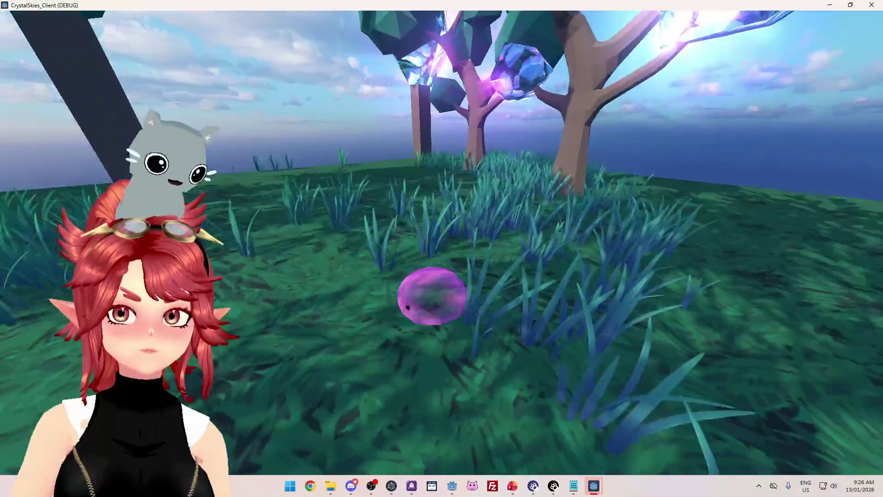
key("w")
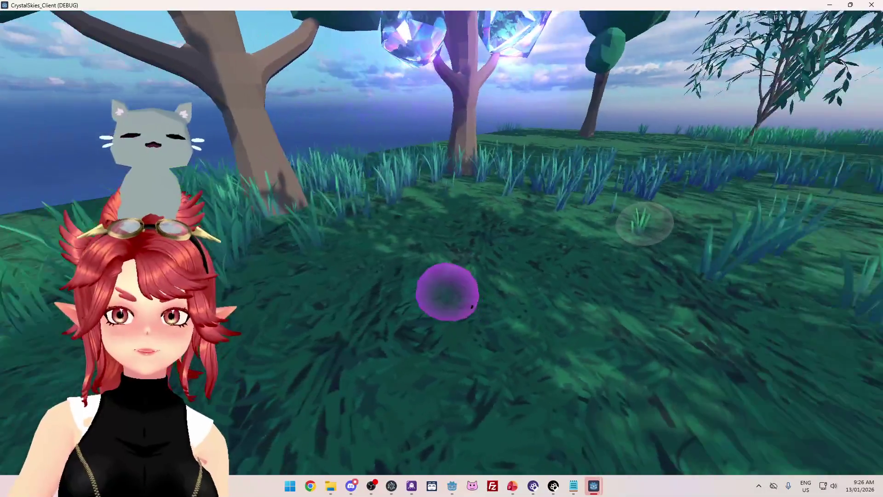
key("Escape")
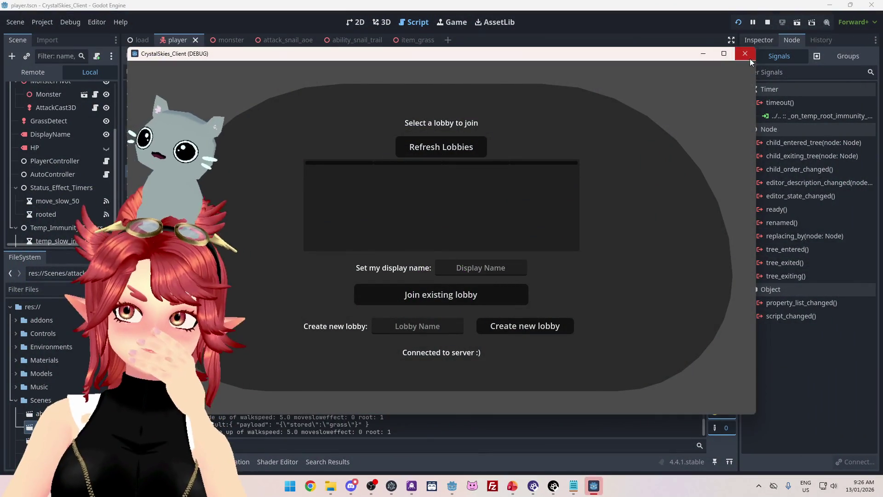
left_click(767, 23)
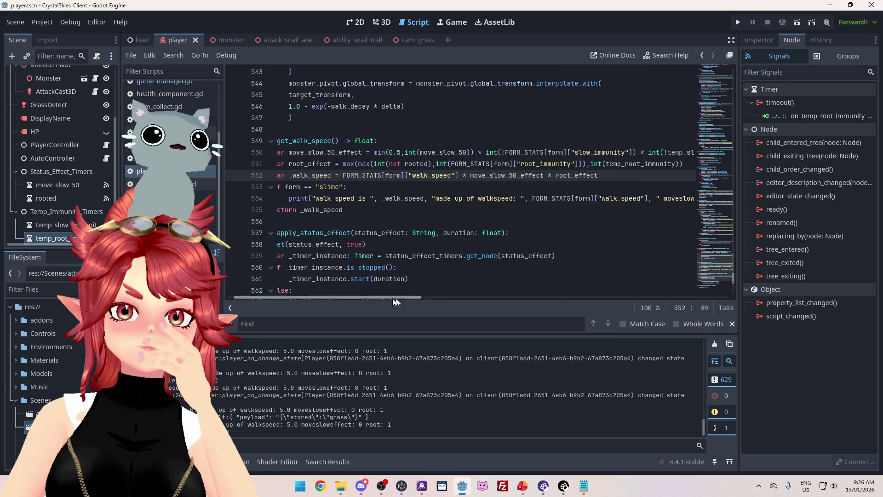
scroll(396, 295, "left", 1)
scroll(402, 293, "left", 2)
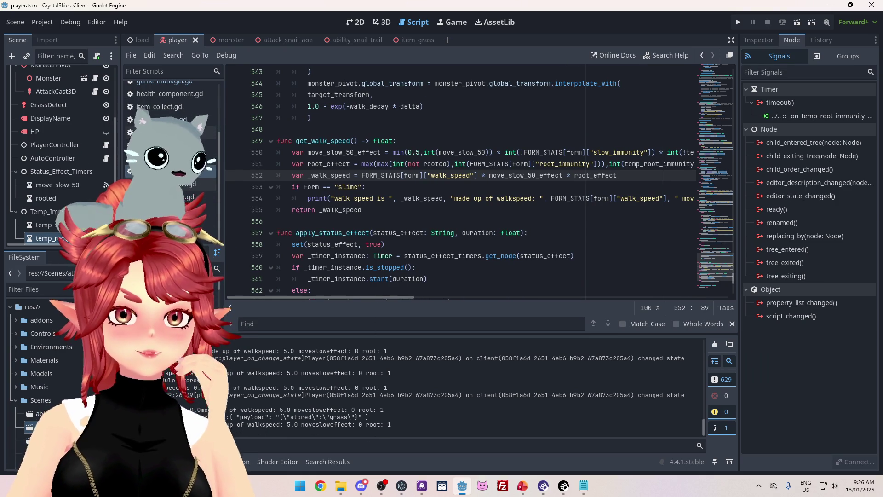
mouse_move(225, 425)
left_mouse_down()
mouse_move(286, 354)
mouse_move(299, 425)
left_mouse_up()
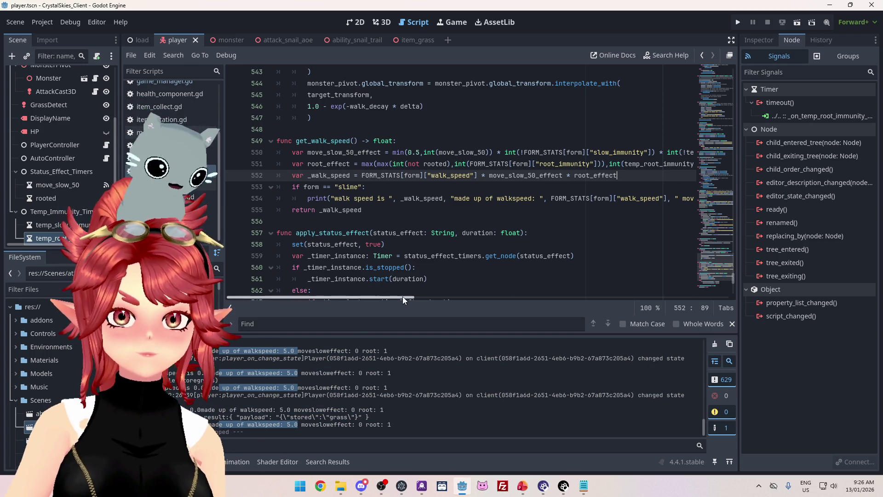
left_click_drag(403, 297, 456, 299)
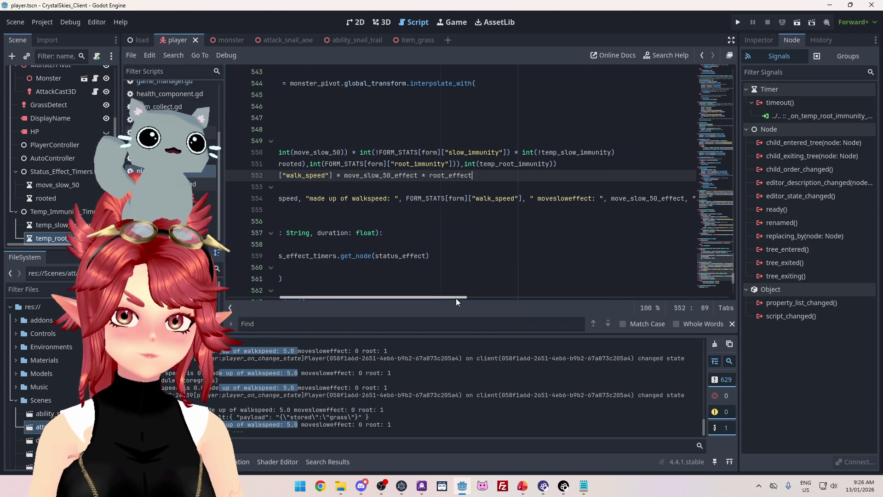
key("Left")
left_click(430, 293)
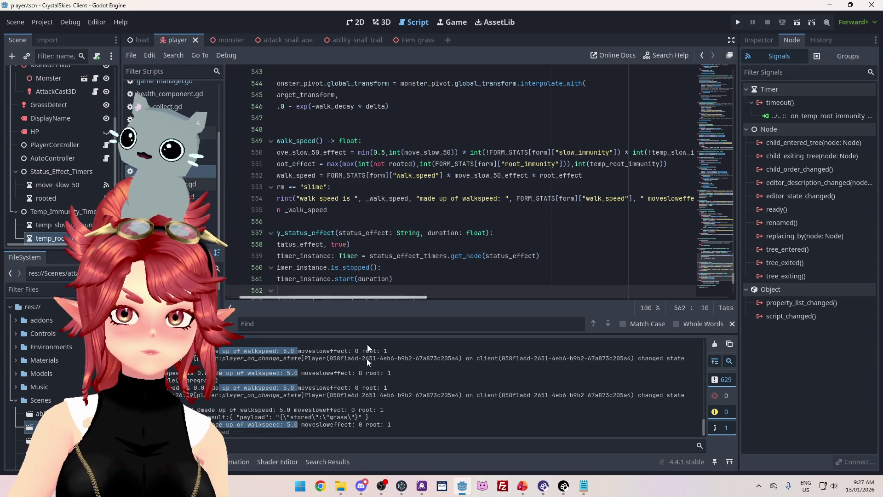
left_click_drag(301, 424, 359, 424)
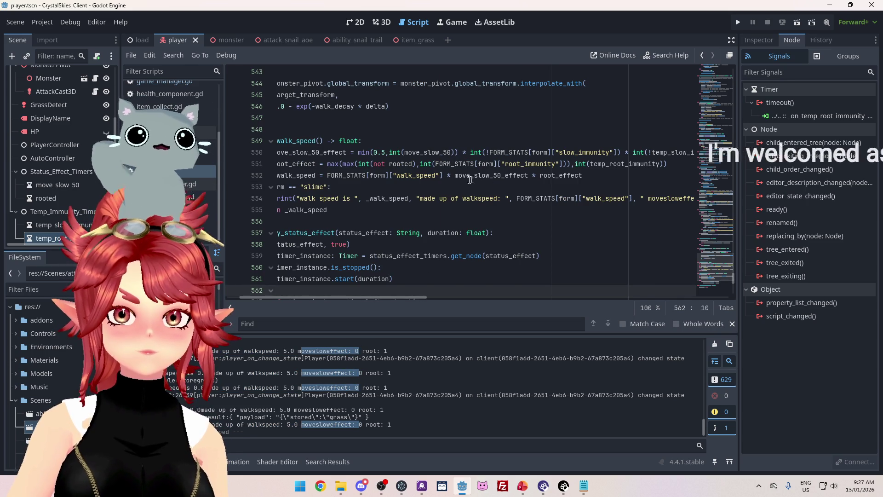
left_click_drag(455, 178, 533, 178)
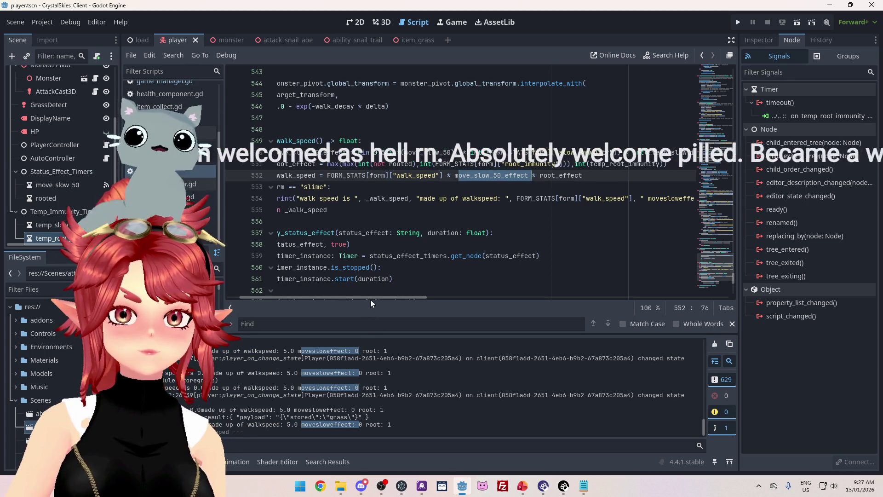
scroll(371, 300, "left", 2)
scroll(362, 299, "right", 3)
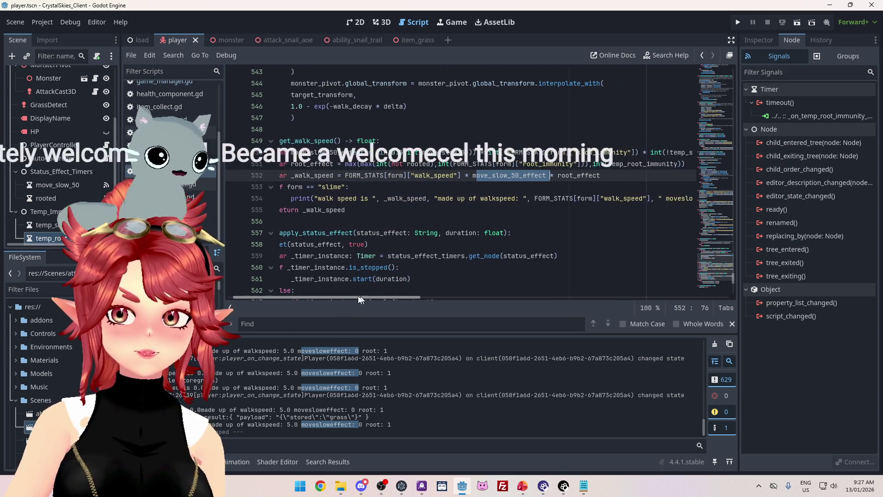
mouse_move(380, 297)
left_mouse_down()
mouse_move(350, 292)
mouse_move(402, 294)
left_mouse_up()
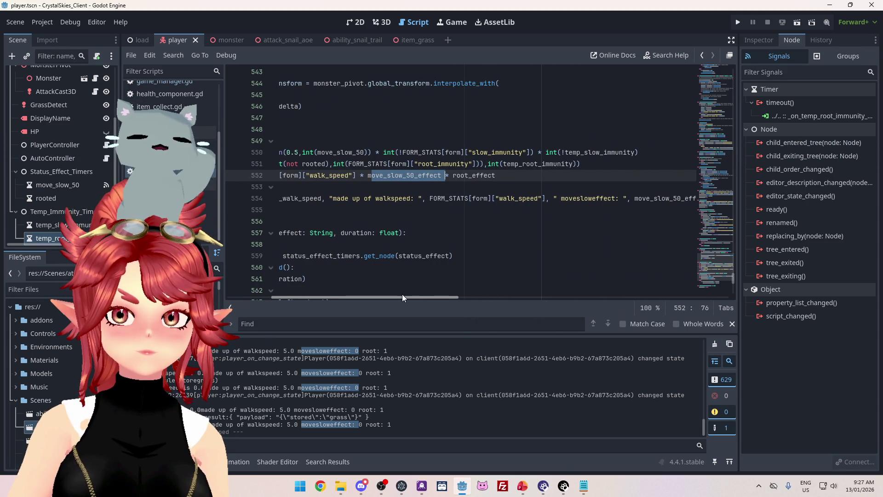
- Change line 550 to max() the slow effect with int(temp_slow_immunity), dropping the negation
left_click(546, 152)
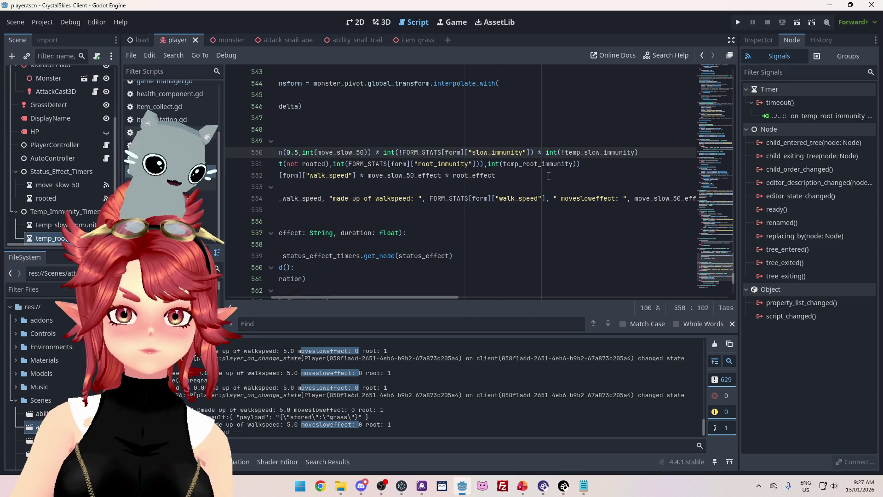
key("BackSpace")
key("BackSpace")
key("BackSpace")
scroll(398, 296, "left", 2)
scroll(398, 296, "left", 3)
type(",")
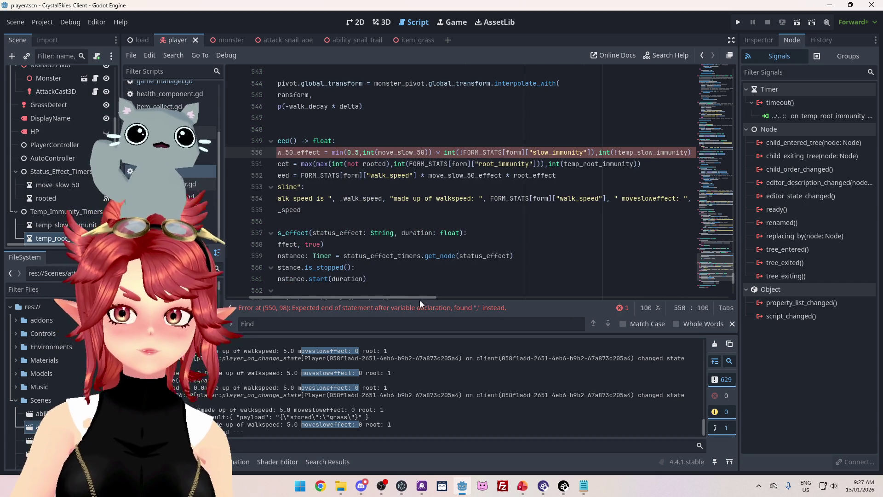
type("max(")
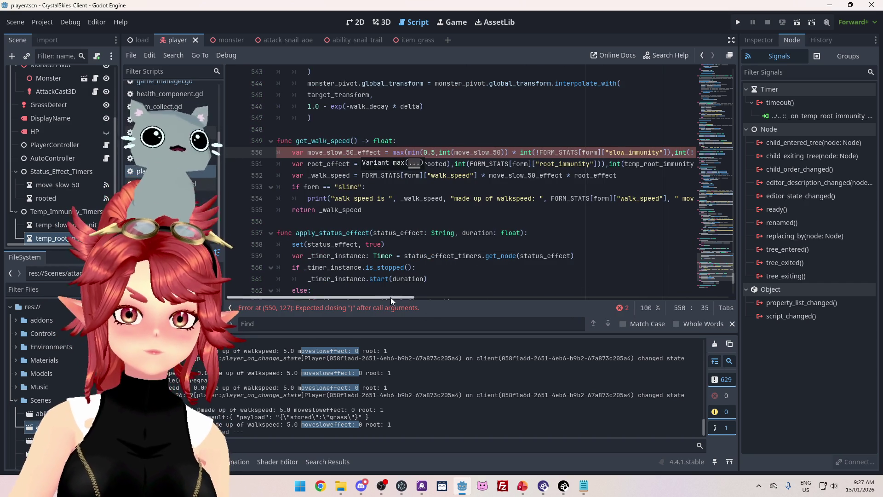
scroll(460, 207, "right", 5)
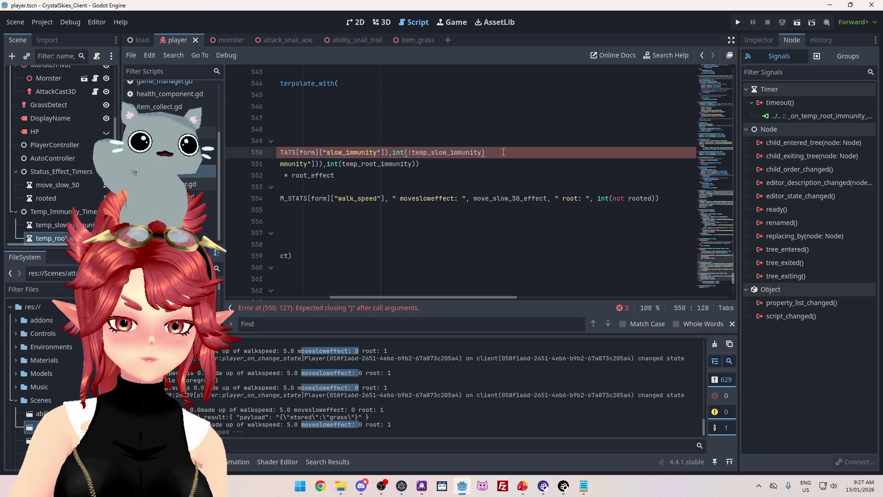
left_click_drag(471, 298, 434, 295)
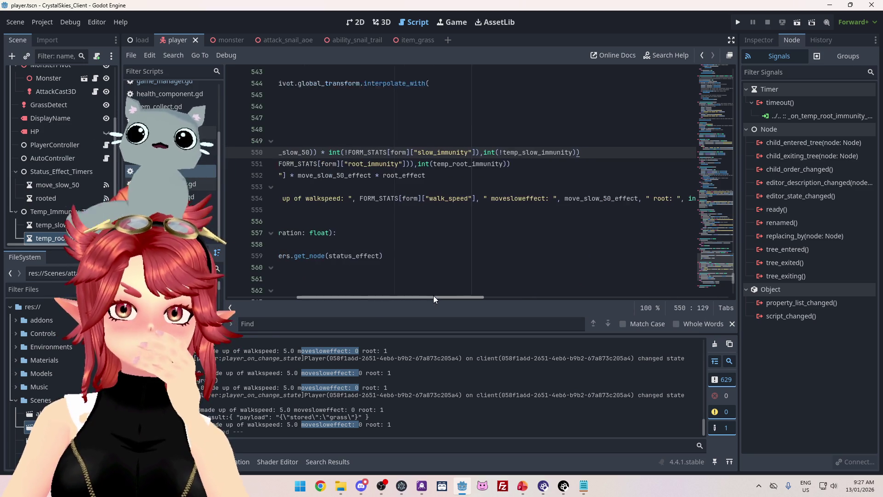
left_click(512, 154)
key("Delete")
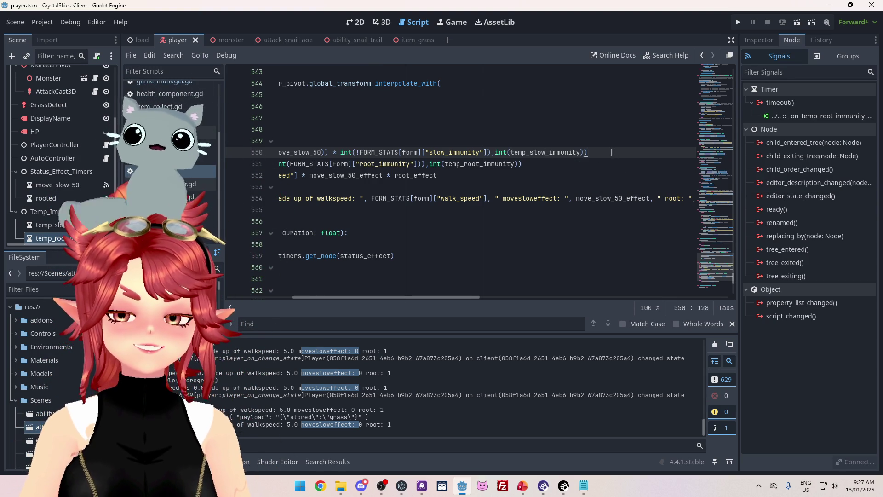
- Check the temp_slow_immunity term, save the script, and run the game client
mouse_move(504, 152)
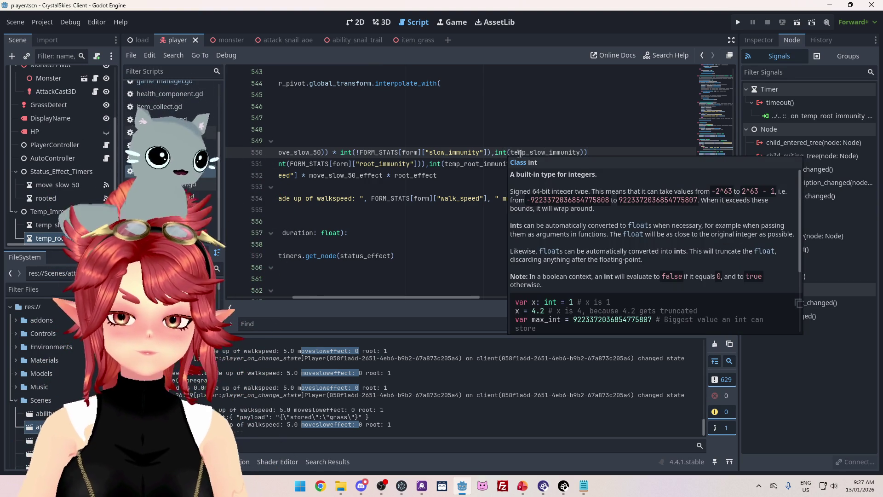
left_click_drag(511, 153, 580, 152)
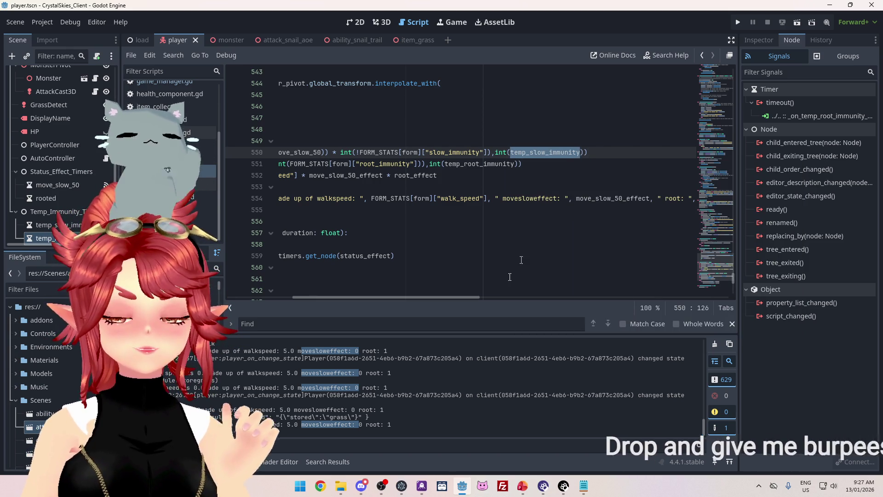
left_click_drag(470, 299, 390, 295)
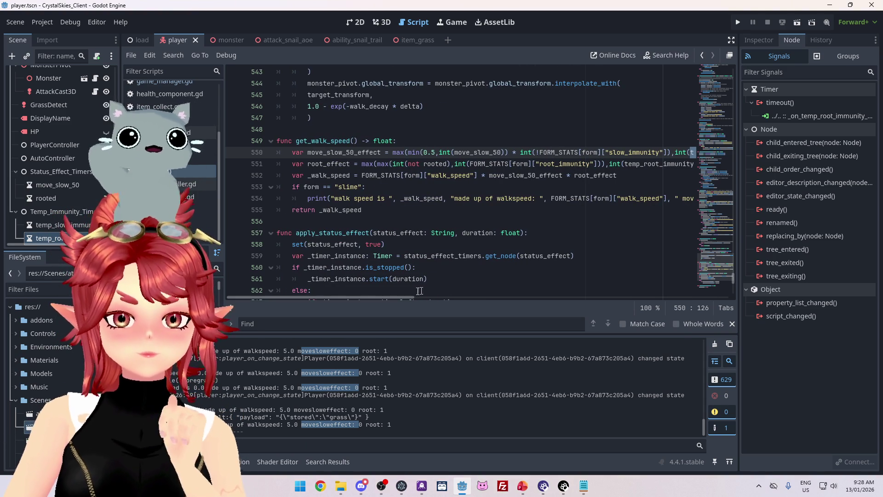
left_click_drag(409, 298, 454, 302)
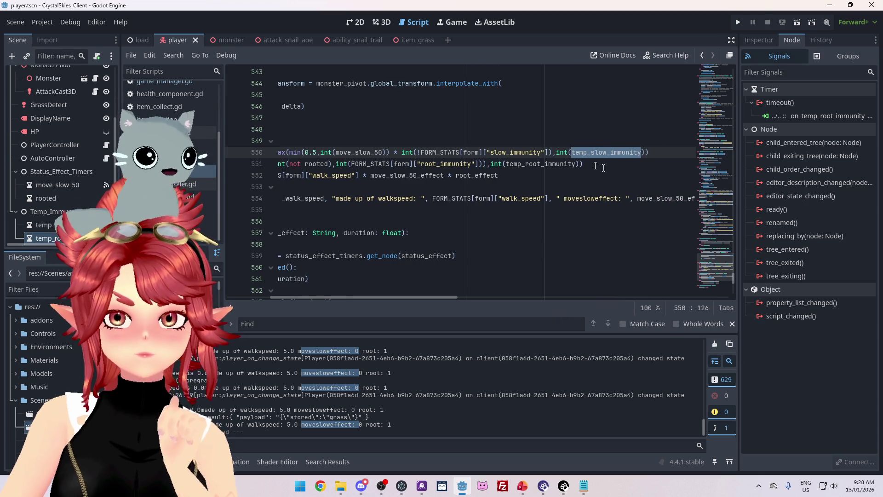
left_click_drag(430, 296, 371, 296)
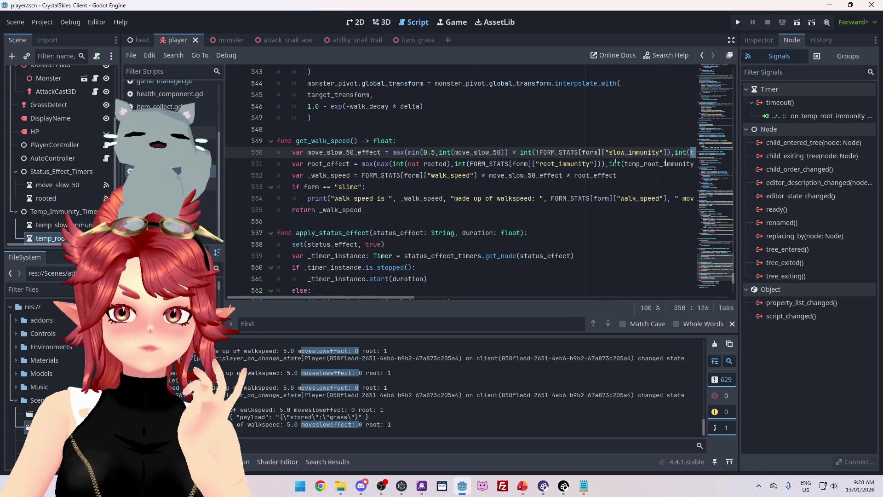
key("ctrl+s")
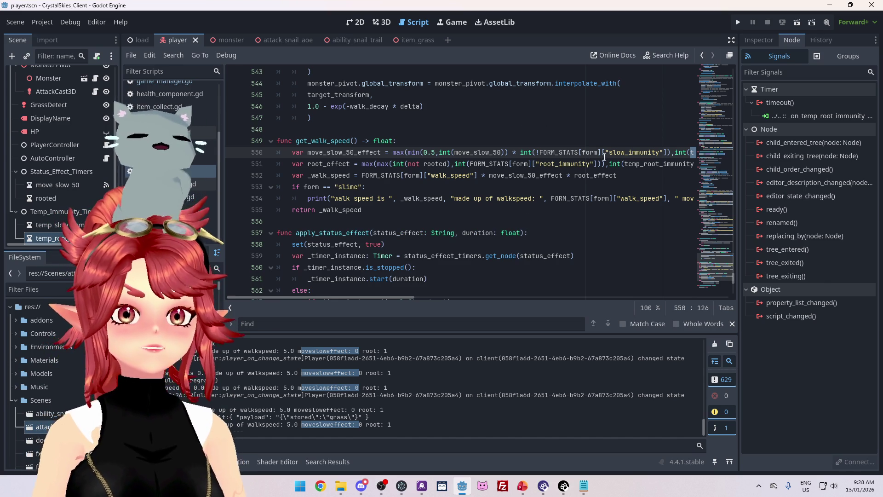
left_click(738, 22)
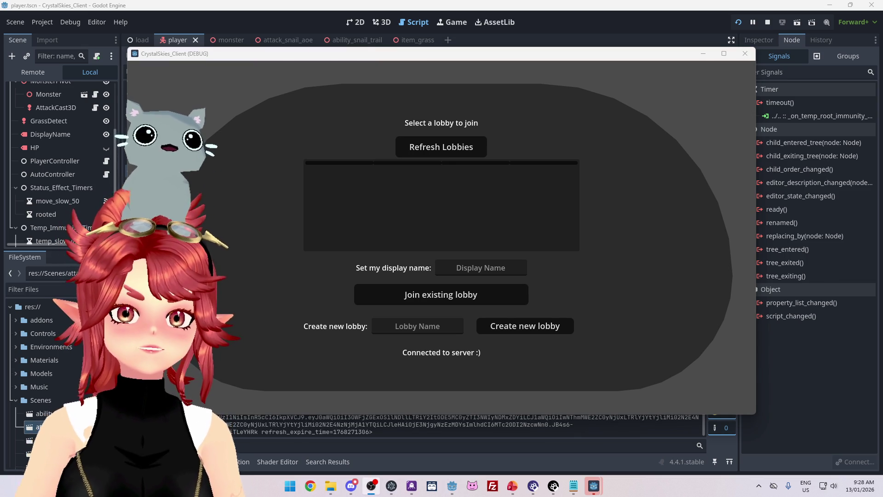
- Enter a display name and create the lobby 'dasjkgfas' in the game client
left_click(489, 267)
type("Pwhe")
key("Tab")
key("Tab")
key("shift+Tab")
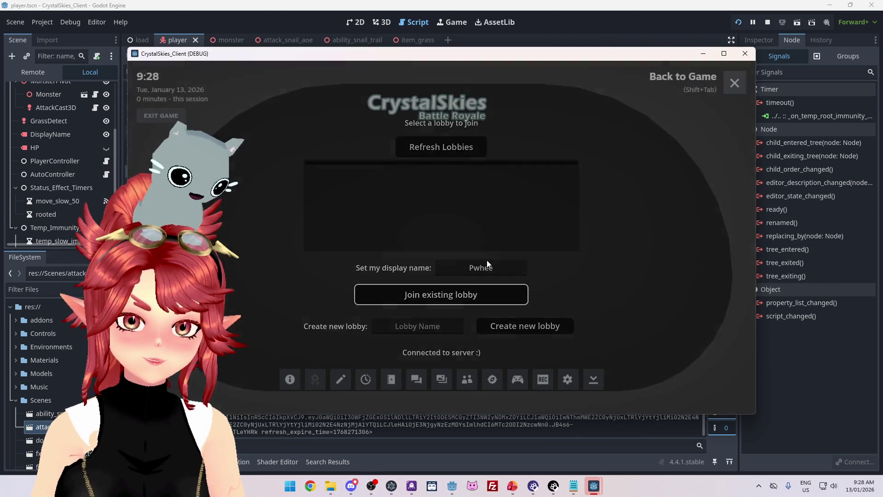
key("shift+Tab")
left_click(493, 273)
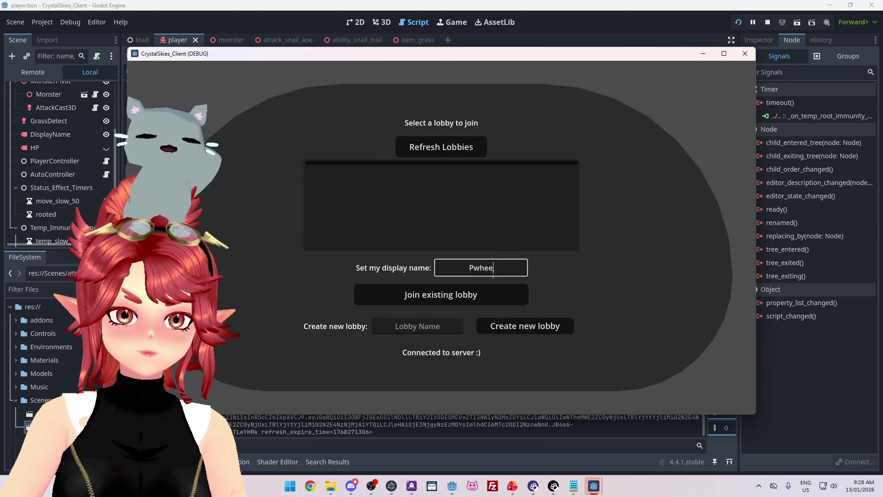
key("ctrl+a")
type("Phwee")
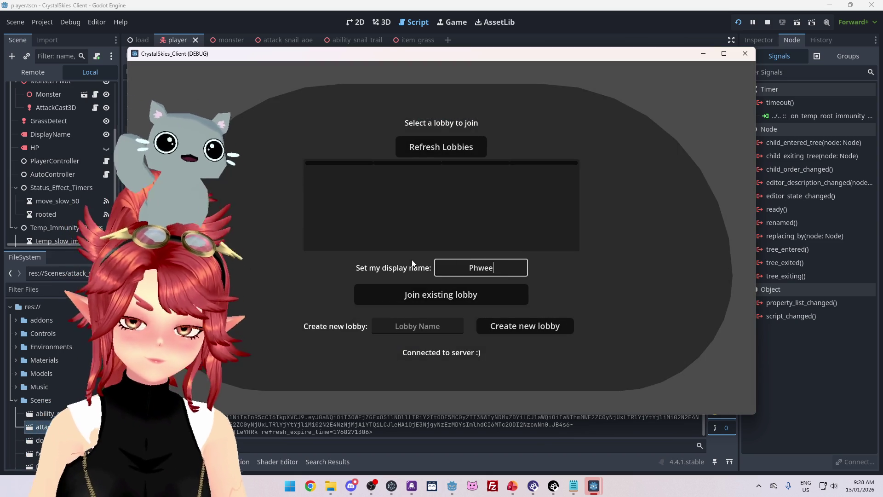
key("Tab")
key("Tab")
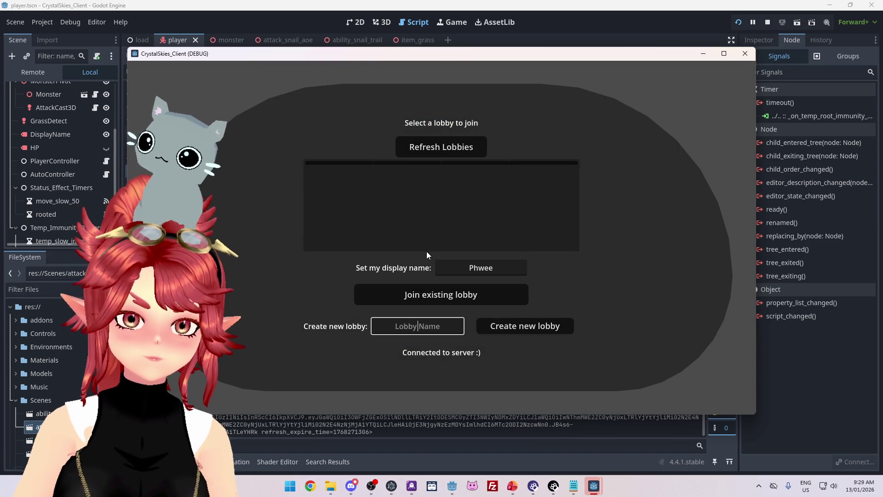
type("dasjkgfas")
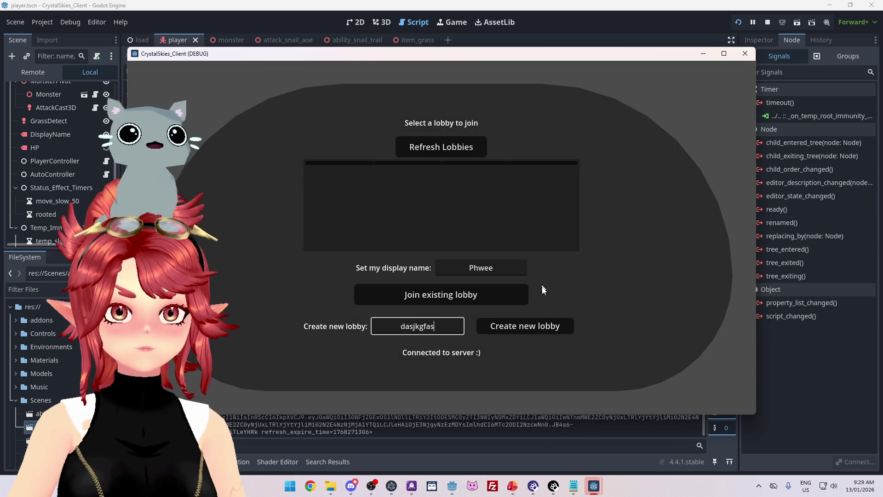
left_click(523, 322)
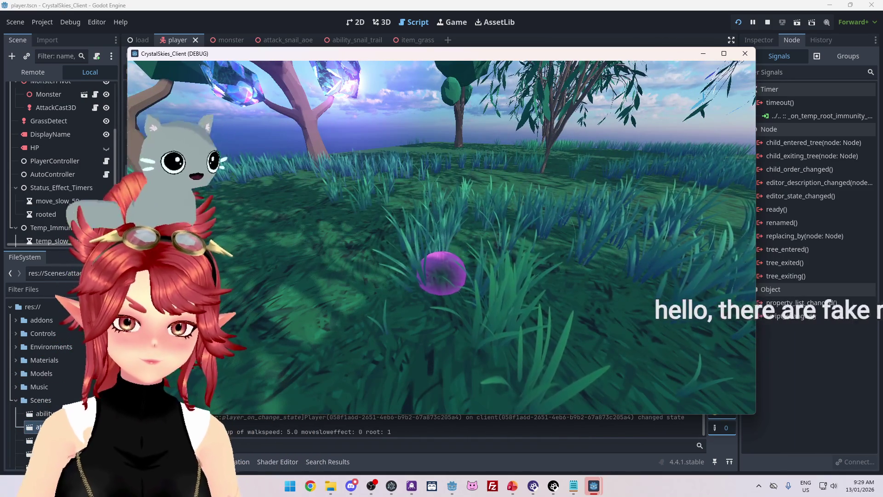
- Open the host settings menu, close the game client, and return to line 550
key("Escape")
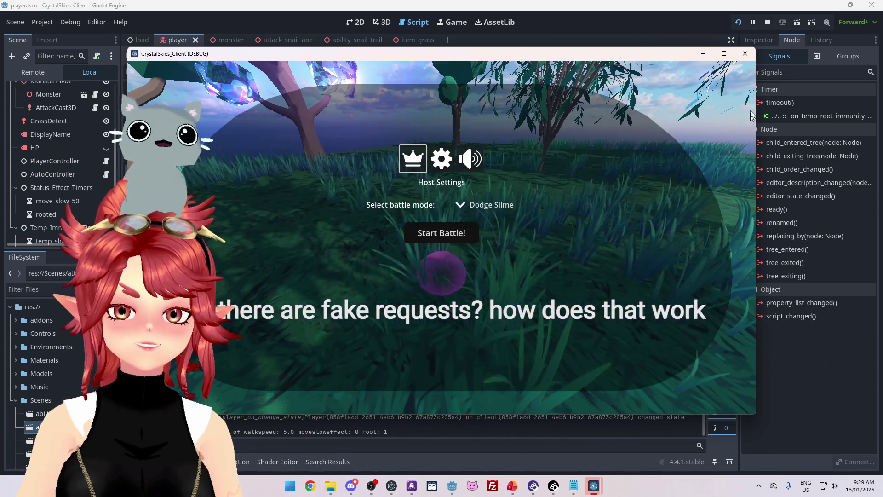
left_click(745, 53)
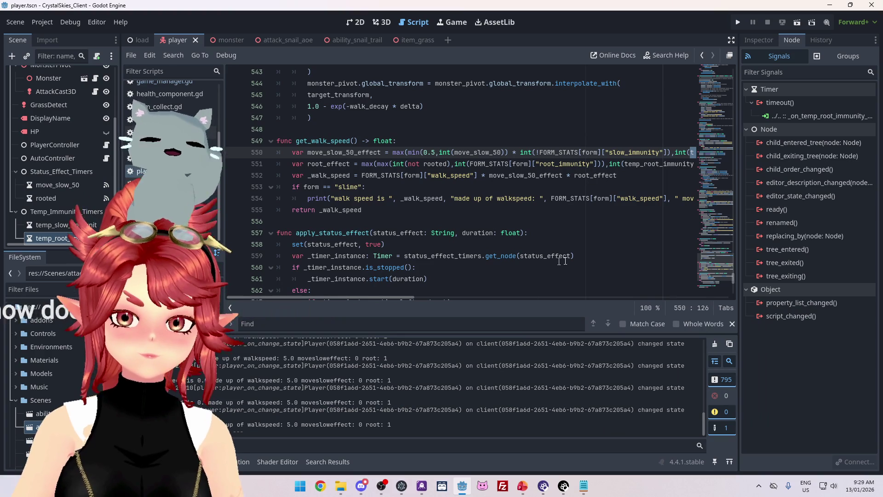
left_click_drag(403, 297, 465, 301)
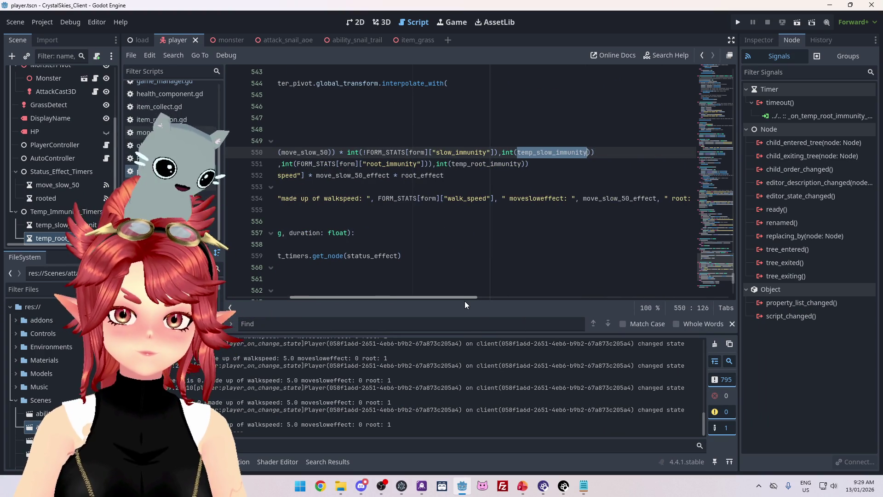
left_click(518, 153)
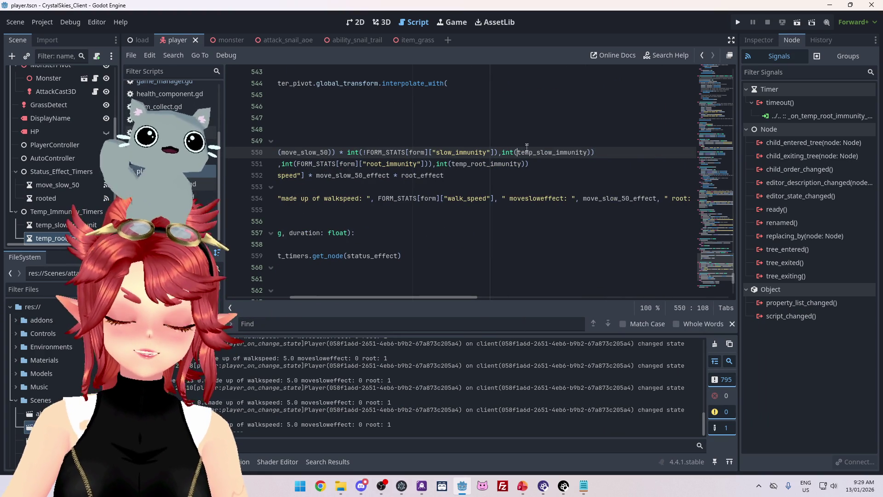
mouse_move(559, 159)
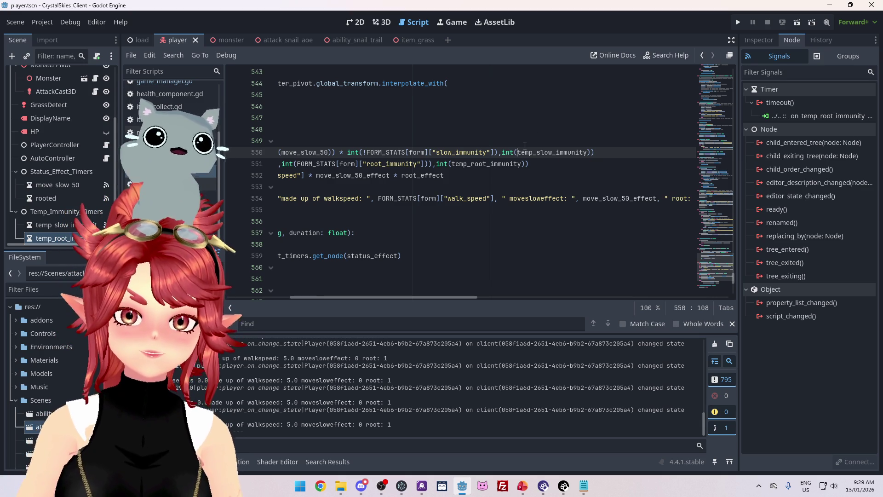
left_click_drag(465, 296, 388, 289)
scroll(588, 188, "down", 9)
left_click(588, 187)
key("ctrl+shift+f")
type("change")
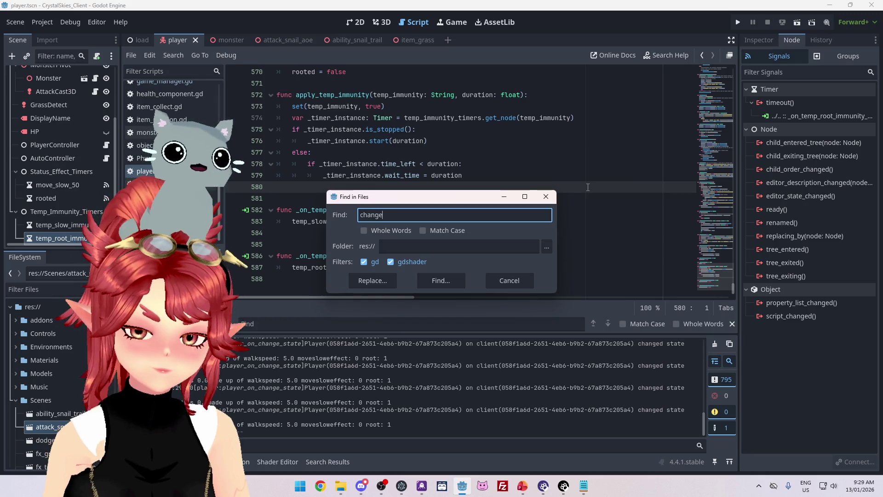
type("_form")
- Search all files for change_form and jump to 'func change_form(item: String):' in player.gd
key("Return")
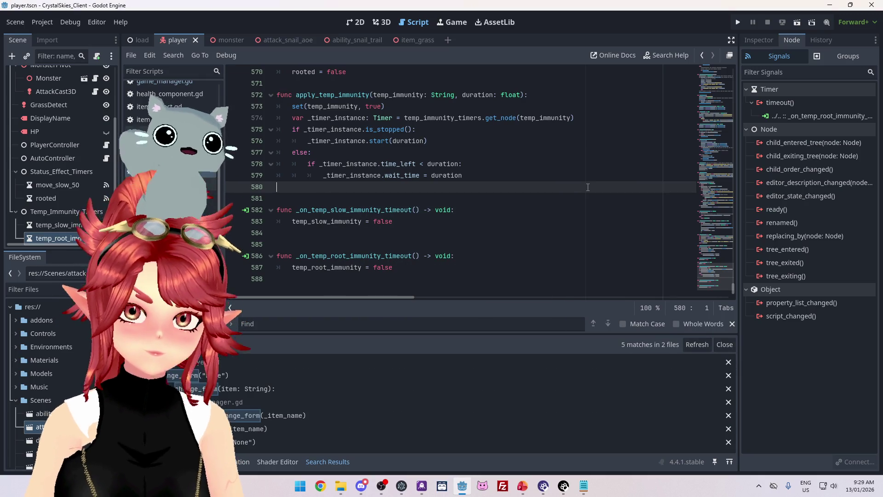
left_click(251, 391)
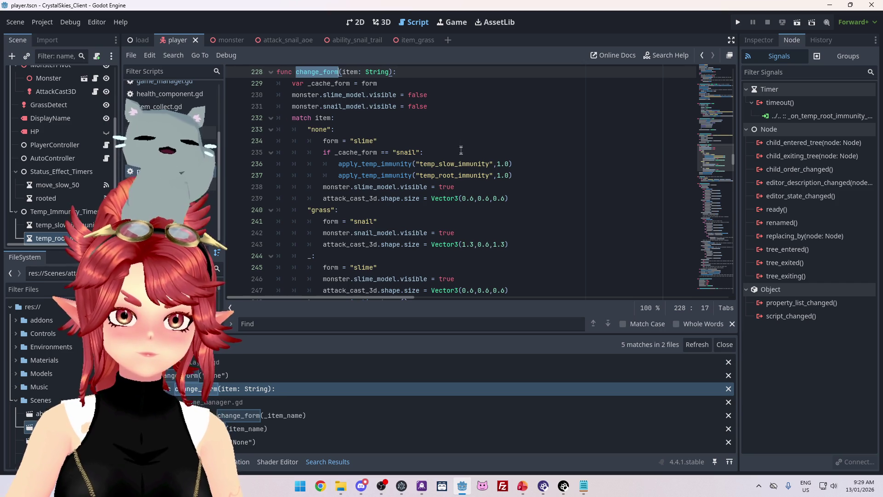
scroll(460, 149, "up", 2)
scroll(471, 160, "up", 15)
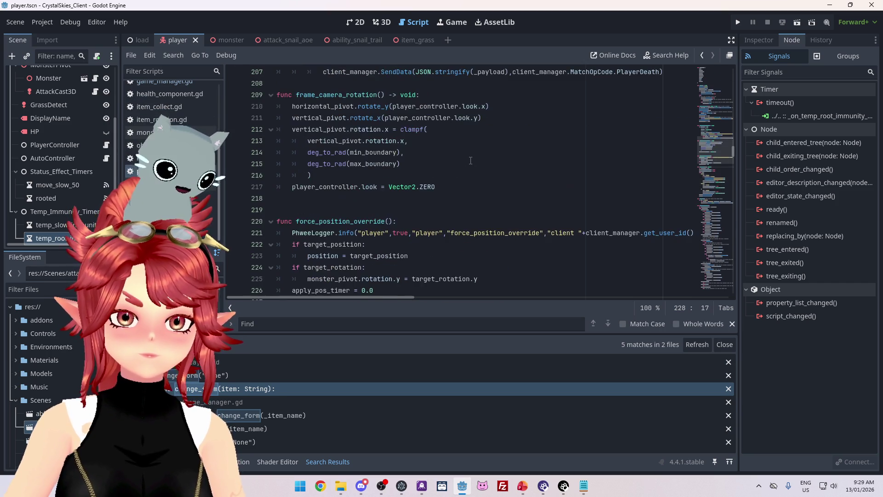
mouse_move(734, 137)
left_mouse_down()
mouse_move(735, 78)
mouse_move(739, 123)
left_mouse_up()
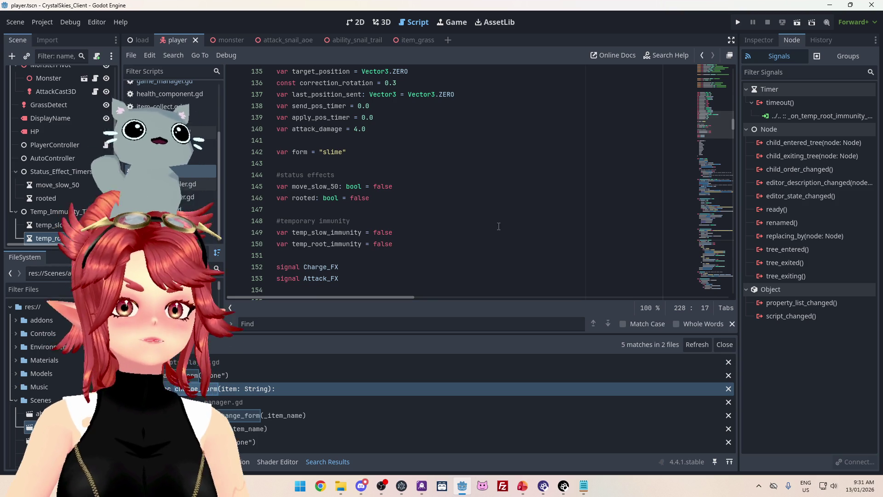
left_click(489, 228)
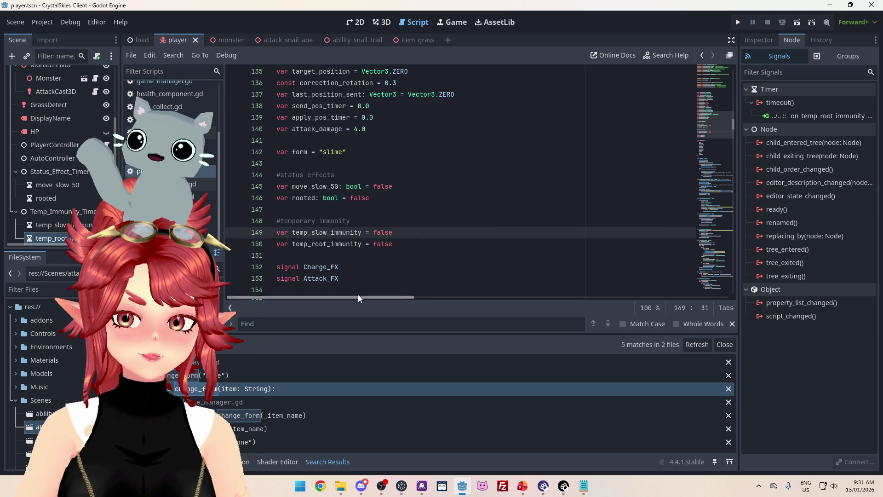
scroll(427, 189, "down", 2)
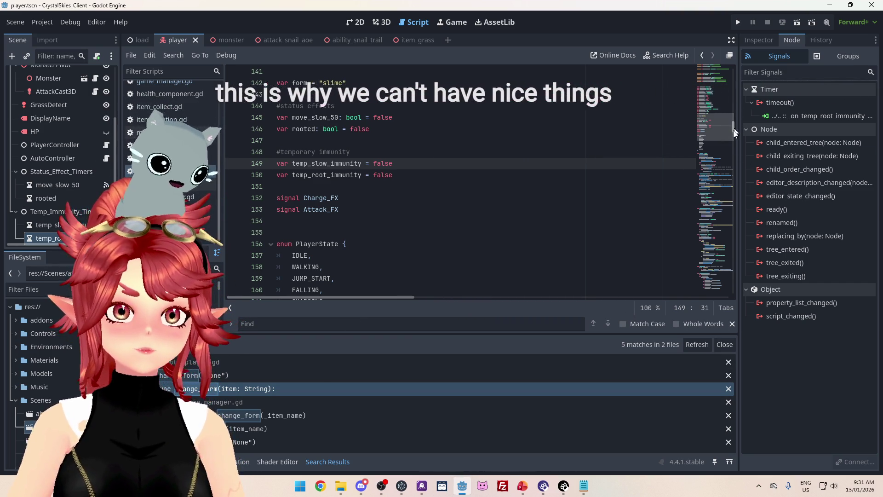
left_click_drag(735, 127, 723, 307)
scroll(520, 236, "up", 5)
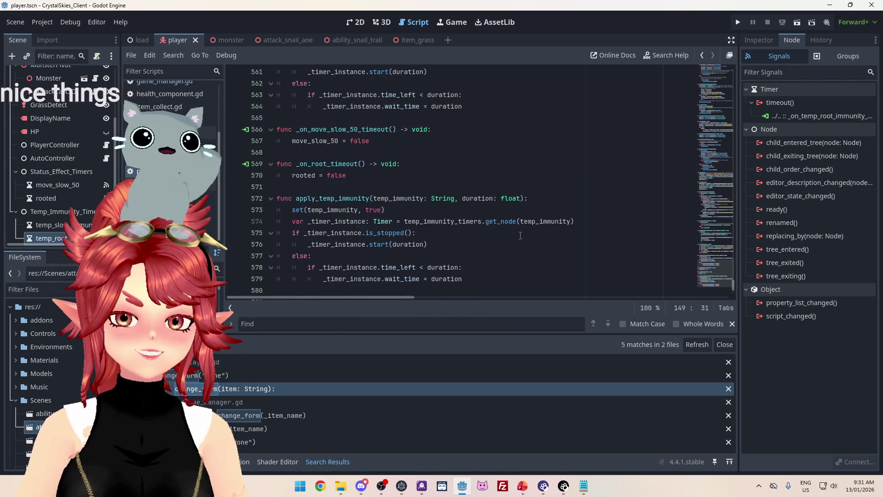
scroll(521, 235, "up", 5)
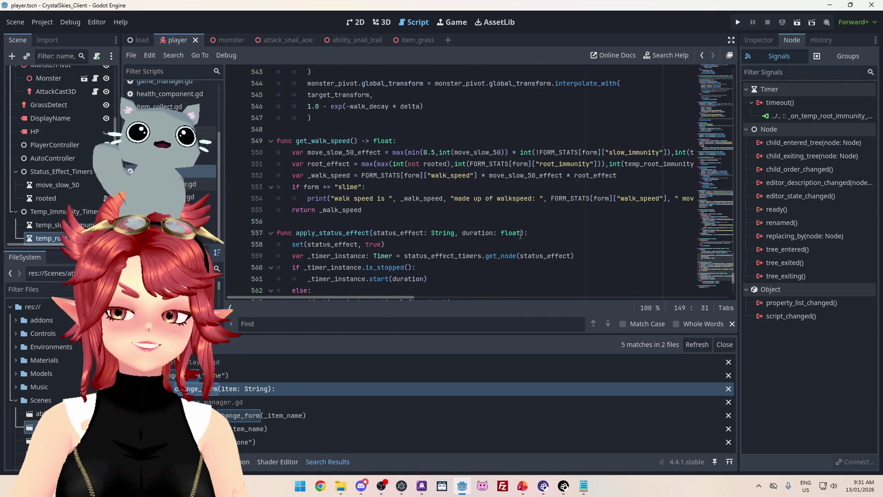
mouse_move(376, 298)
left_mouse_down()
mouse_move(393, 298)
mouse_move(353, 296)
left_mouse_up()
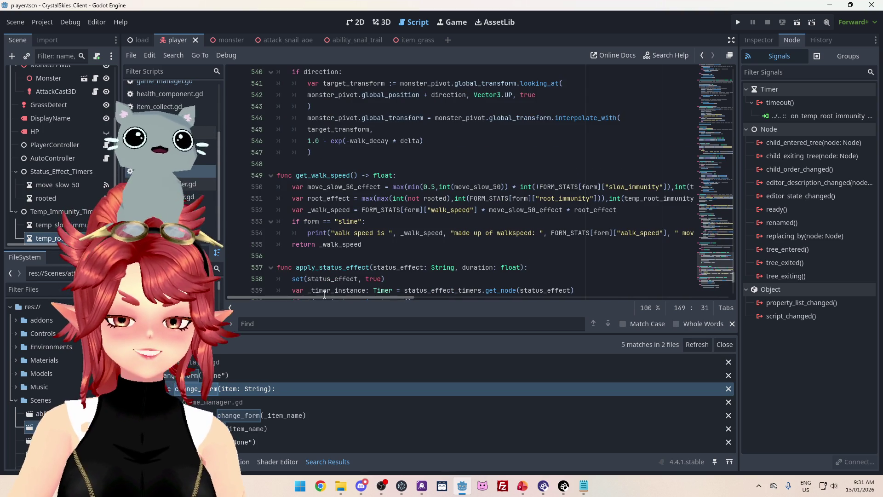
scroll(321, 298, "right", 5)
scroll(338, 299, "left", 5)
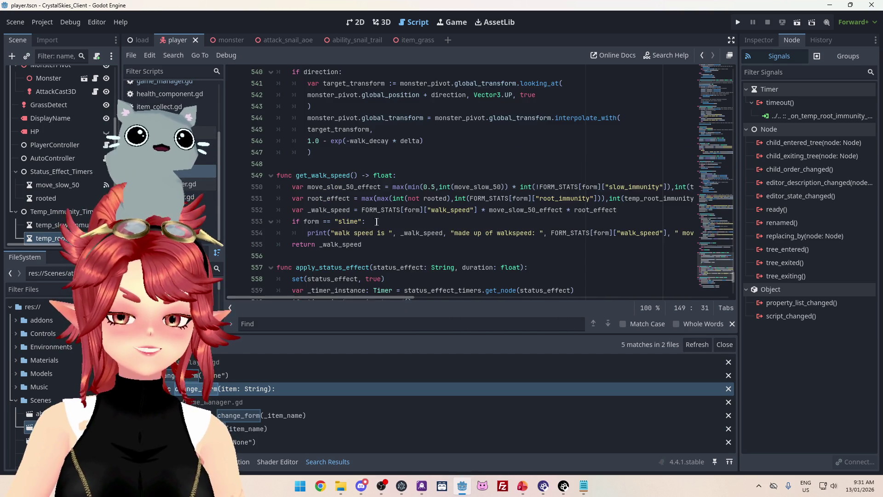
mouse_move(376, 298)
left_mouse_down()
mouse_move(527, 299)
mouse_move(325, 298)
left_mouse_up()
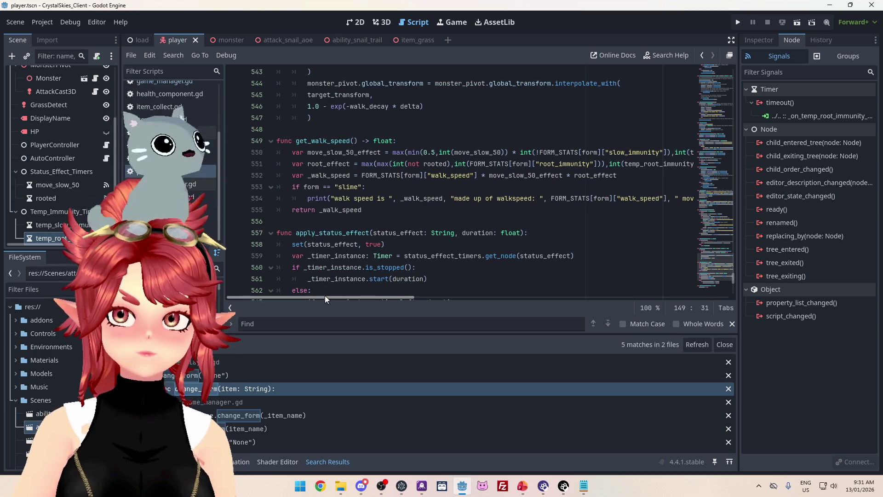
mouse_move(327, 296)
left_mouse_down()
mouse_move(444, 311)
mouse_move(324, 305)
left_mouse_up()
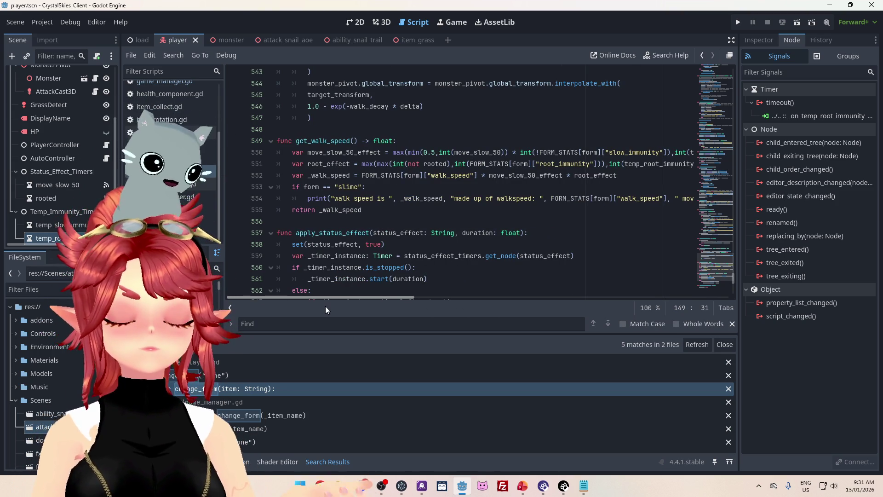
mouse_move(324, 305)
left_mouse_down()
mouse_move(444, 310)
mouse_move(320, 315)
mouse_move(490, 317)
mouse_move(312, 305)
left_mouse_up()
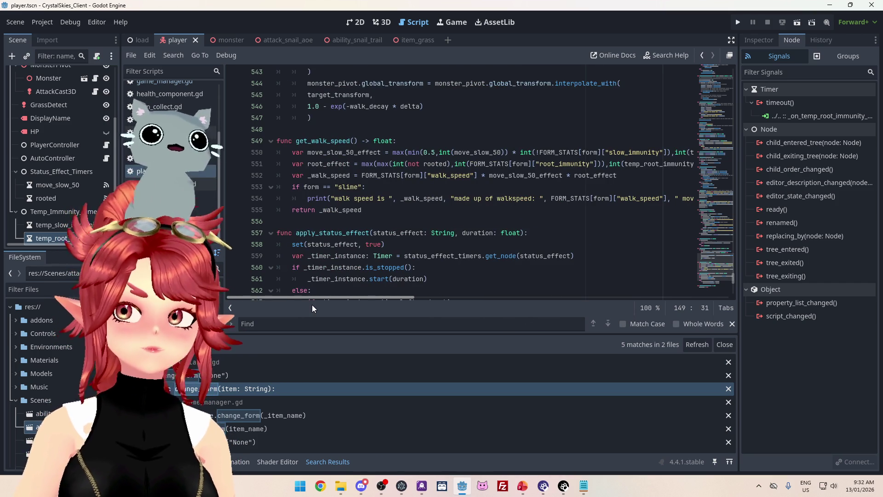
mouse_move(325, 308)
left_mouse_down()
mouse_move(385, 305)
mouse_move(302, 300)
mouse_move(377, 303)
mouse_move(322, 299)
mouse_move(353, 301)
left_mouse_up()
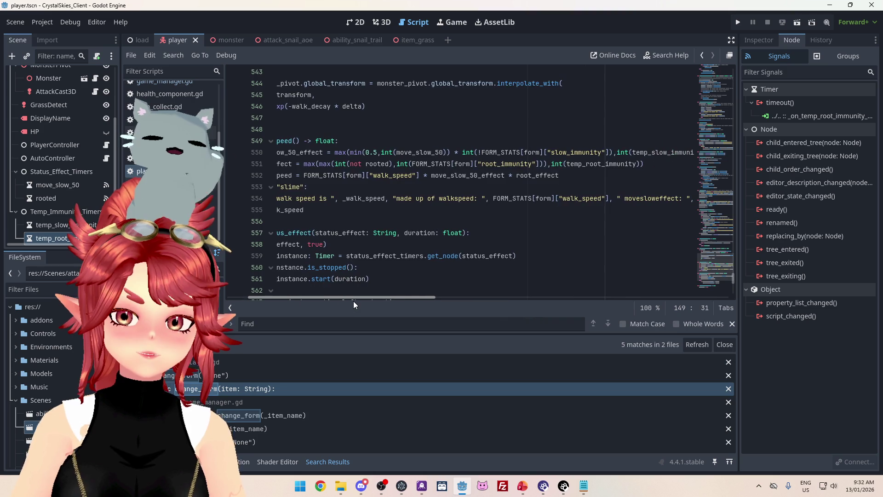
- Restore the ! in int(!FORM_STATS[form]["slow_immunity"]) on line 550
left_click(614, 152)
left_click_drag(616, 152, 460, 154)
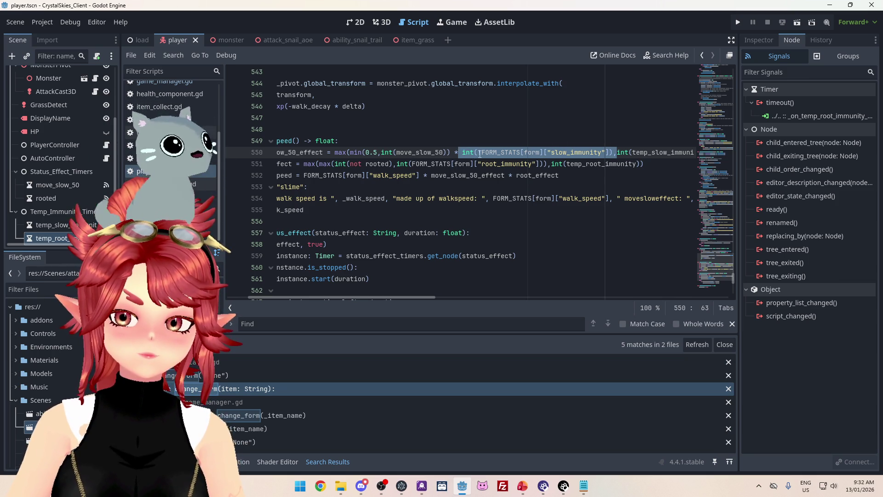
left_click(480, 154)
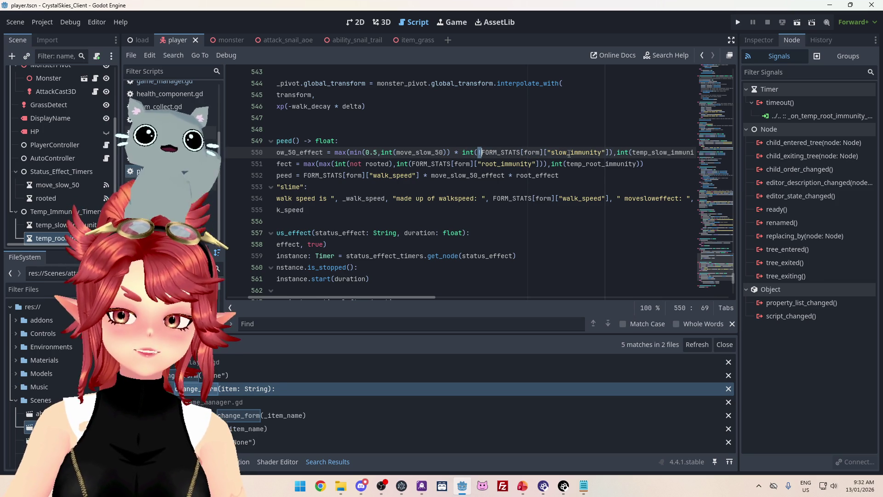
type("!")
- Review the negated immunity check, its multiplication, and move_slow_50 on line 550
left_click_drag(478, 152, 606, 152)
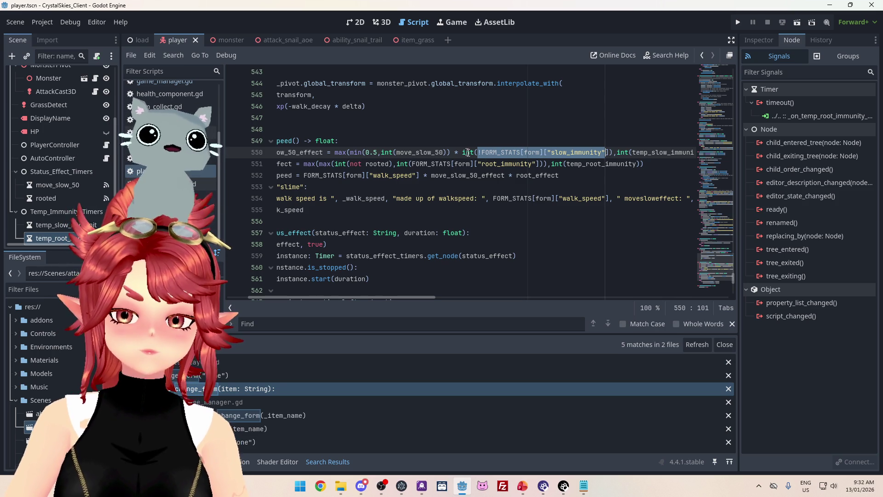
left_click_drag(454, 153, 462, 152)
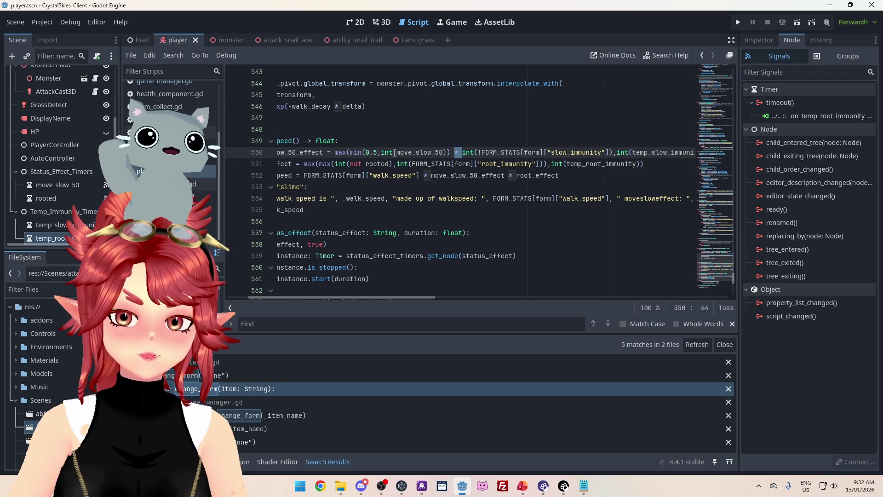
left_click_drag(397, 152, 444, 152)
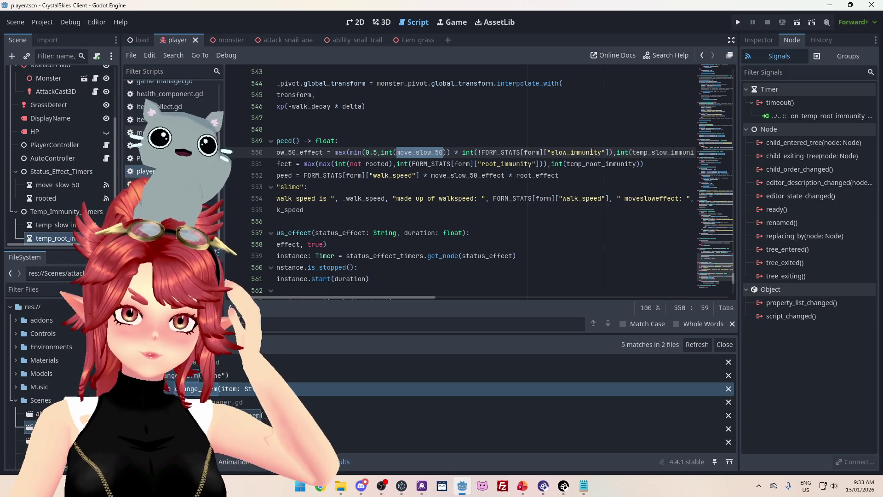
left_click_drag(341, 299, 321, 299)
left_click(293, 163)
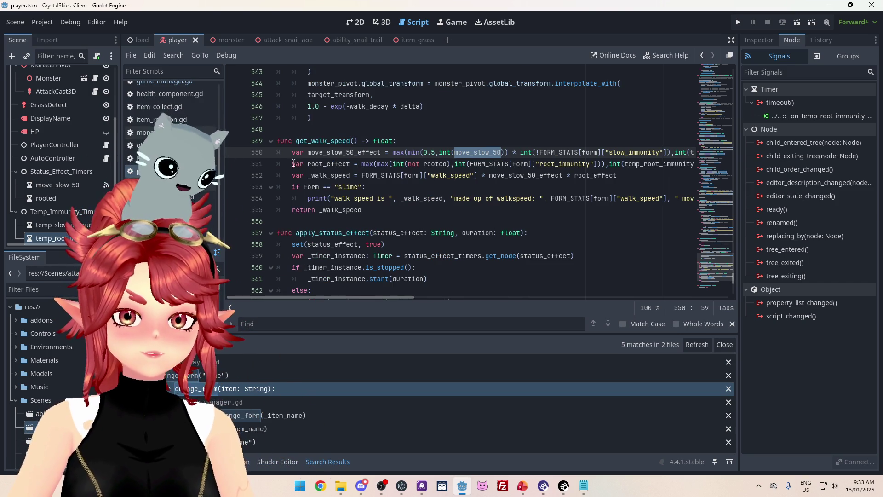
- Add a print on new line 551 logging "part 1:" with the min(0.5,int(move_slow_50)) expression
key("Return")
left_click(322, 165)
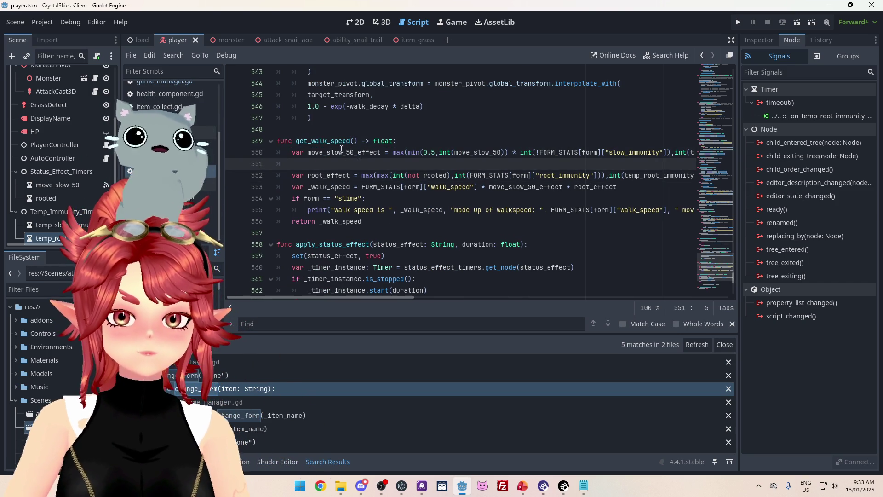
type("print()")
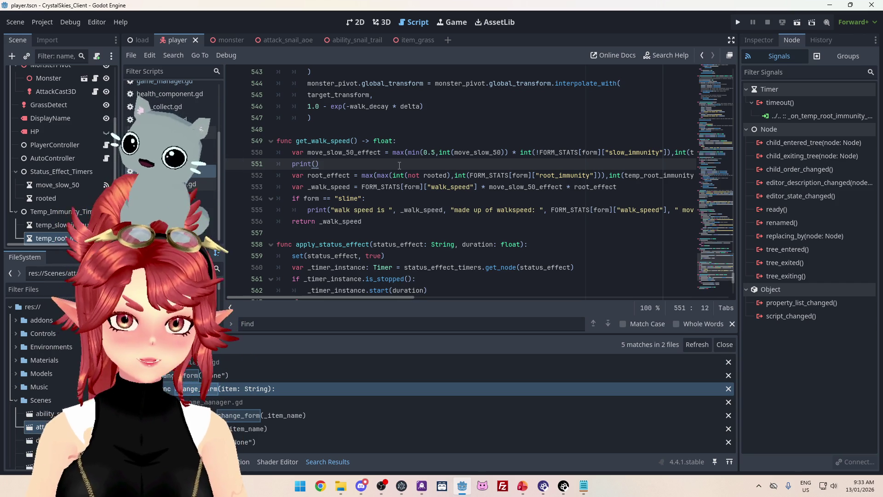
left_click_drag(394, 153, 511, 155)
key("ctrl+c")
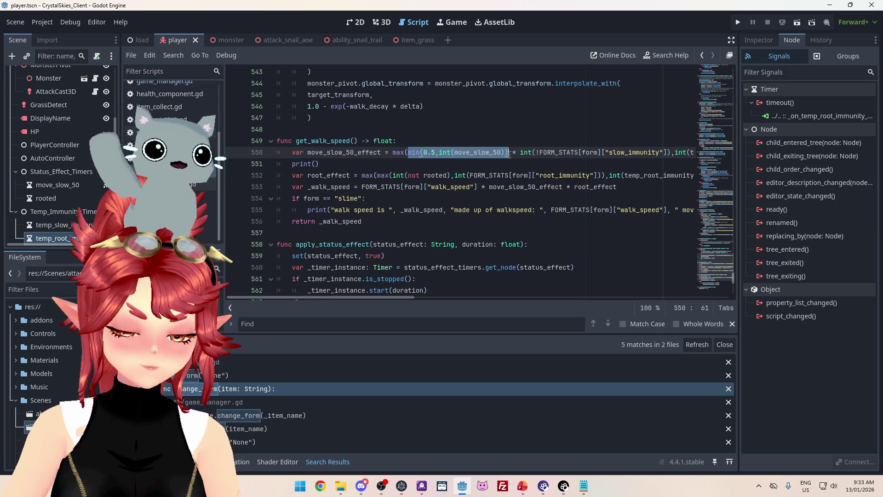
left_click(317, 164)
type("\"")
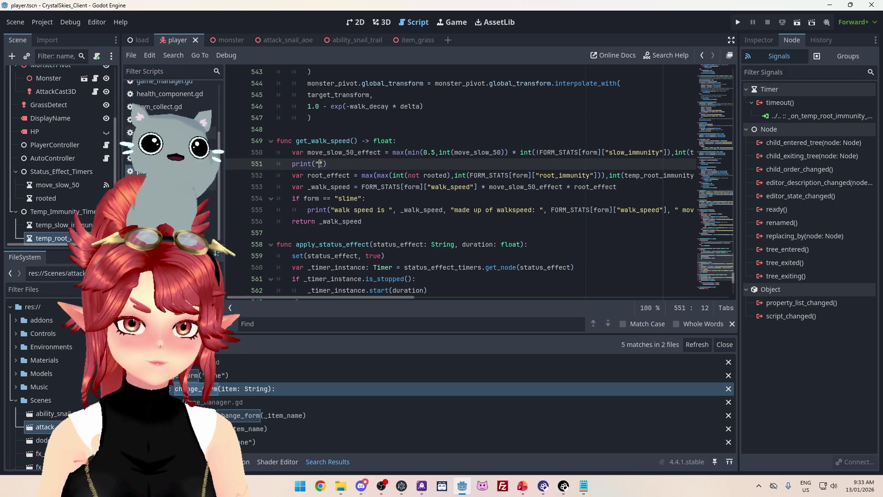
type("part")
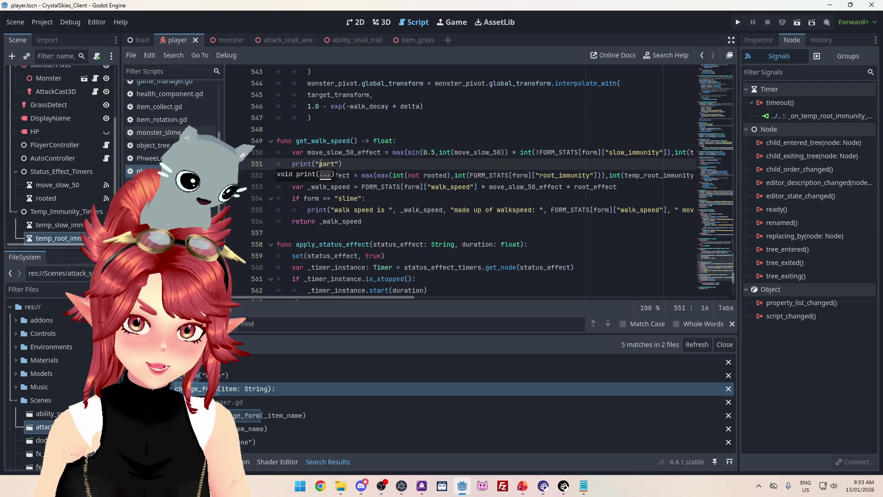
type(" 1")
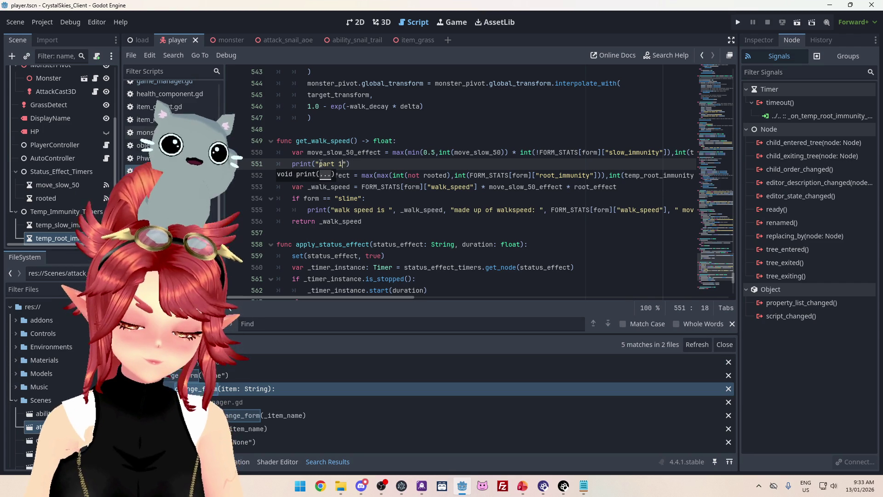
type(":")
key("ctrl+v")
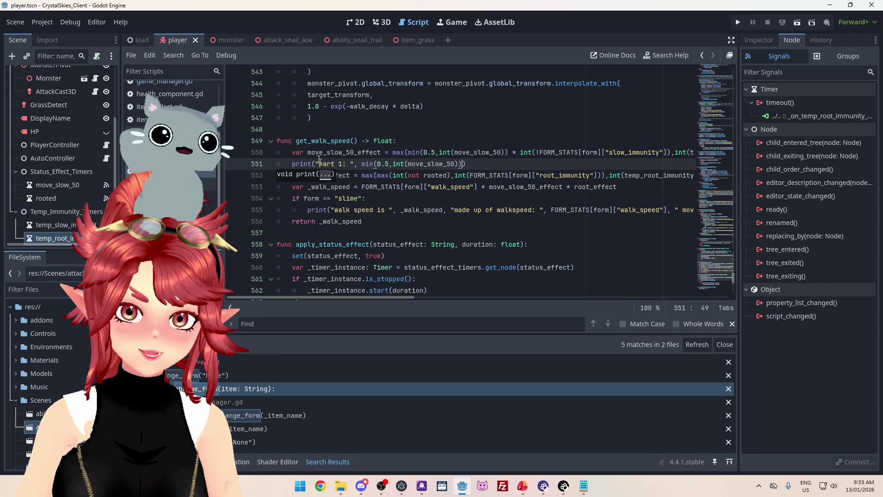
type(", ")
type("\"")
type(" part 2")
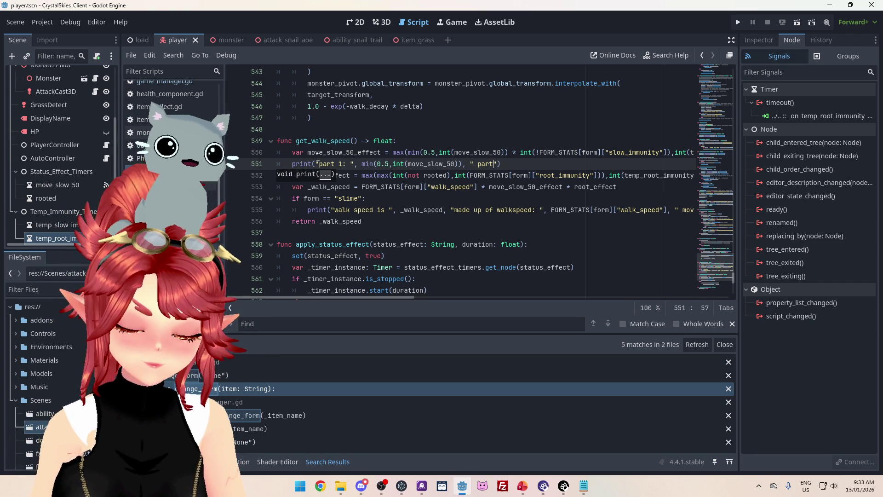
type(": \",")
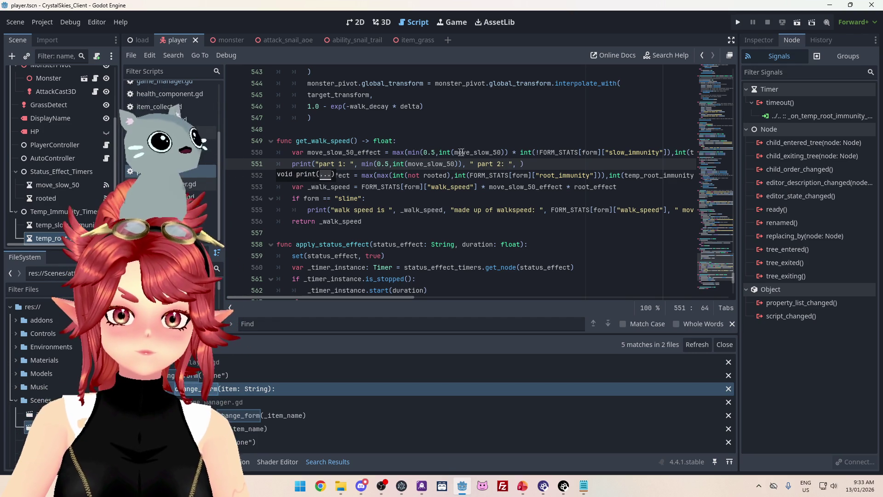
- Append the slow_immunity term as part 2 and int(temp_slow_immunity) after a "part 3" label
left_click_drag(521, 153, 673, 155)
key("ctrl+c")
left_click(520, 165)
key("ctrl+v")
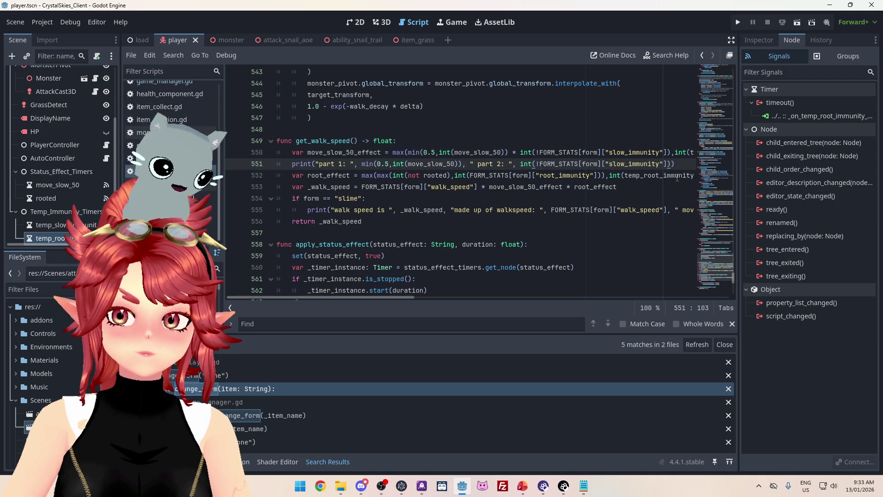
type(", ")
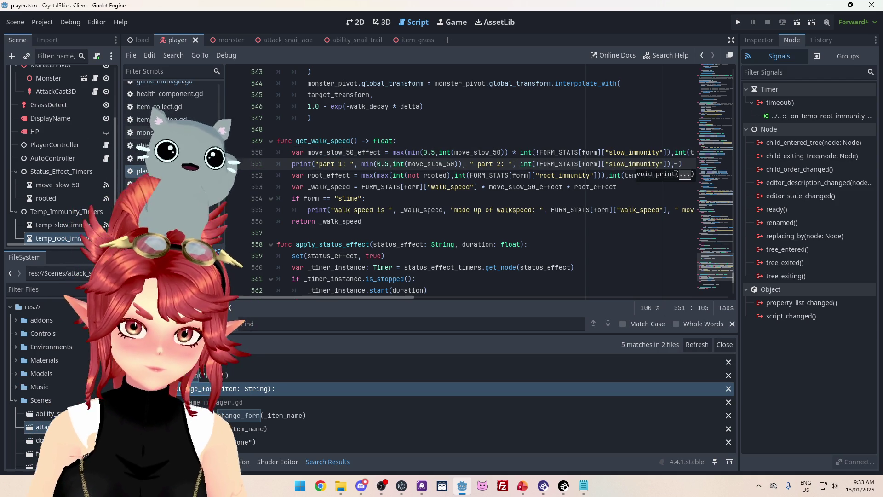
type("\"part 3\"")
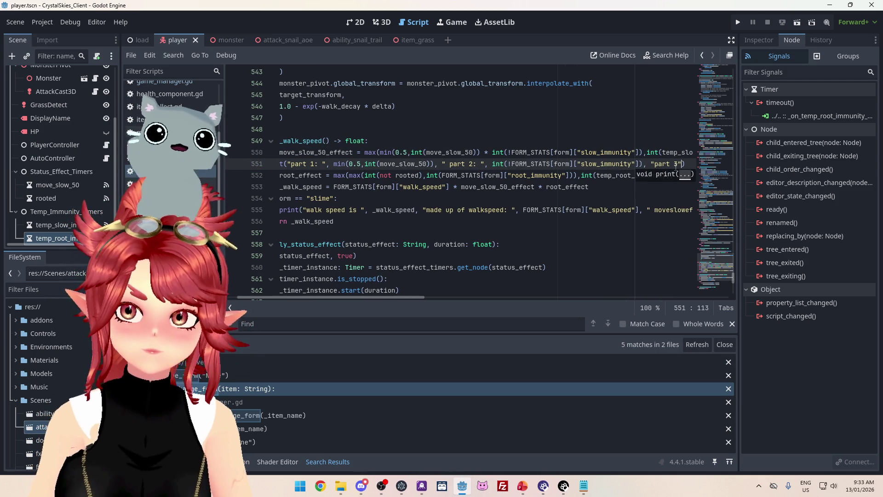
type(",")
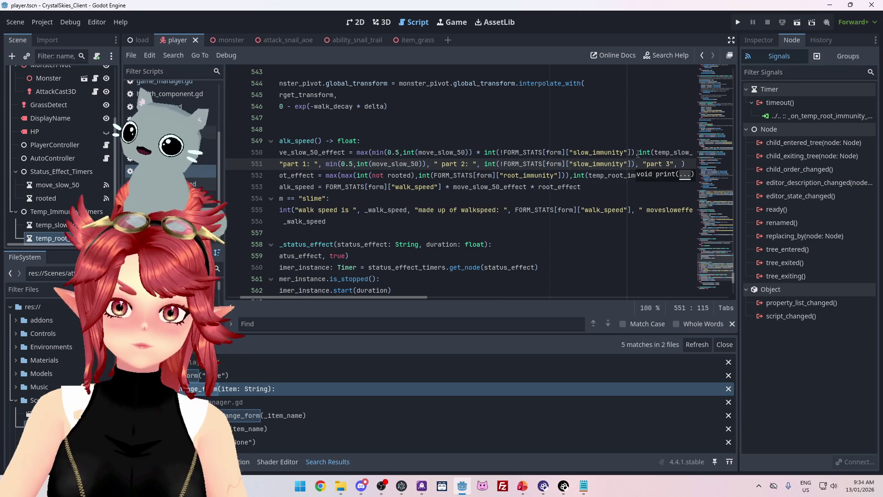
left_click_drag(589, 153, 689, 158)
key("shift+Left")
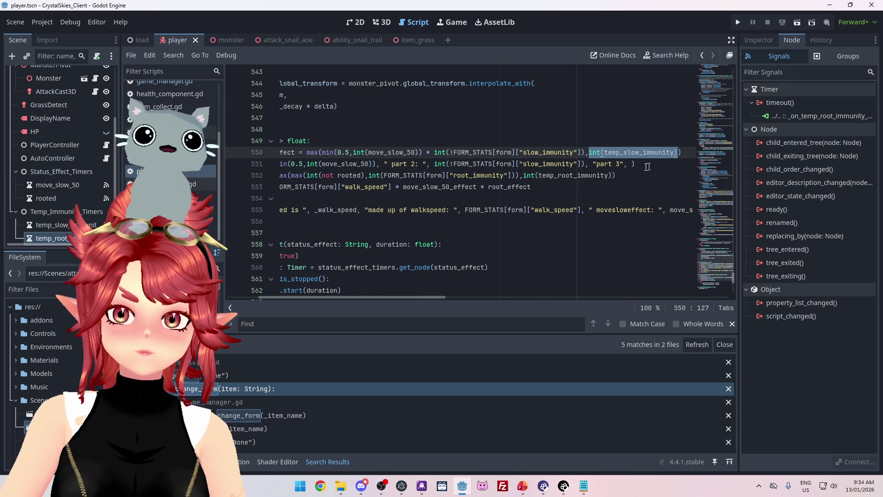
key("ctrl+c")
left_click(632, 164)
key("ctrl+v")
- Save the script, run the game, and create lobby 'sdfsfsd' under a display name
key("ctrl+s")
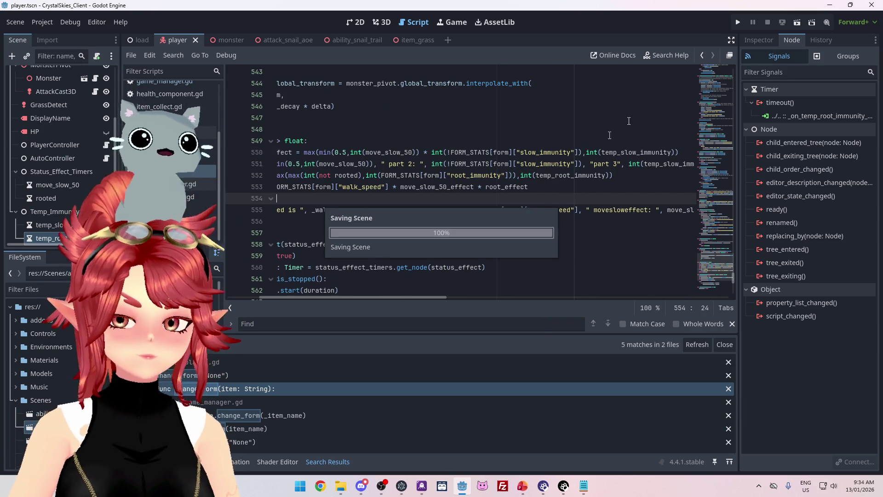
left_click(738, 22)
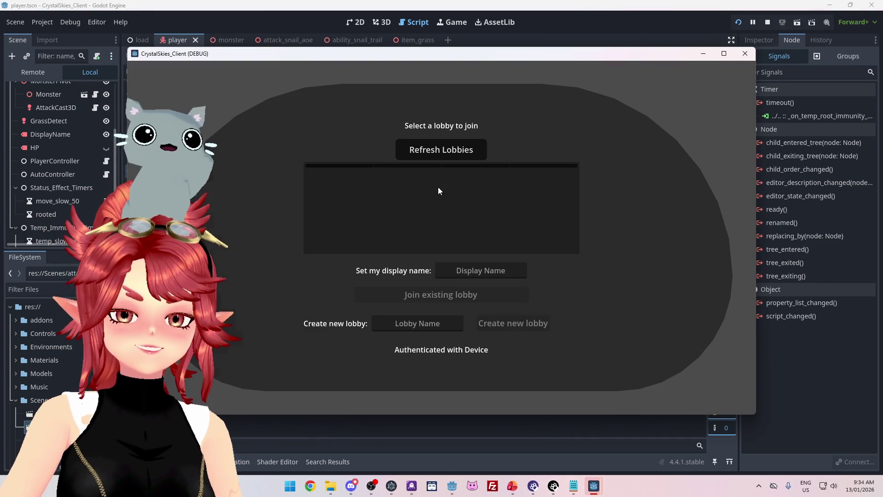
left_click(481, 268)
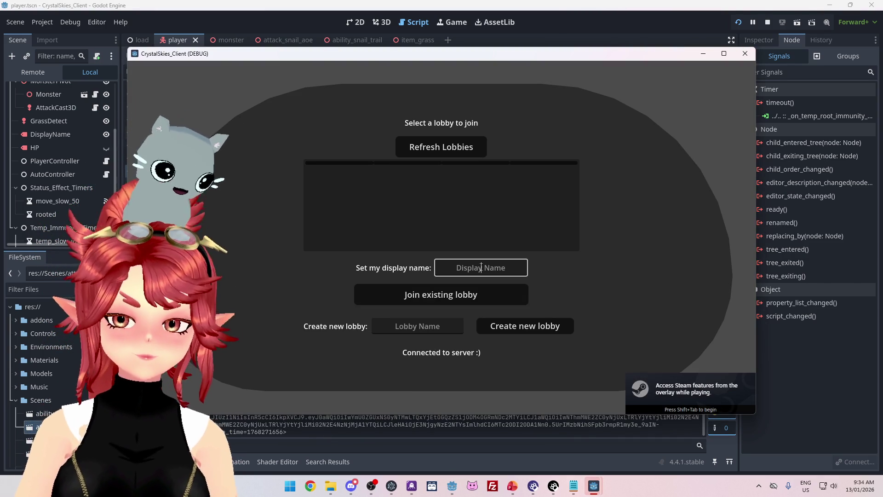
type("Phwee")
key("Tab")
key("Tab")
type("sdfsfsd")
left_click(520, 328)
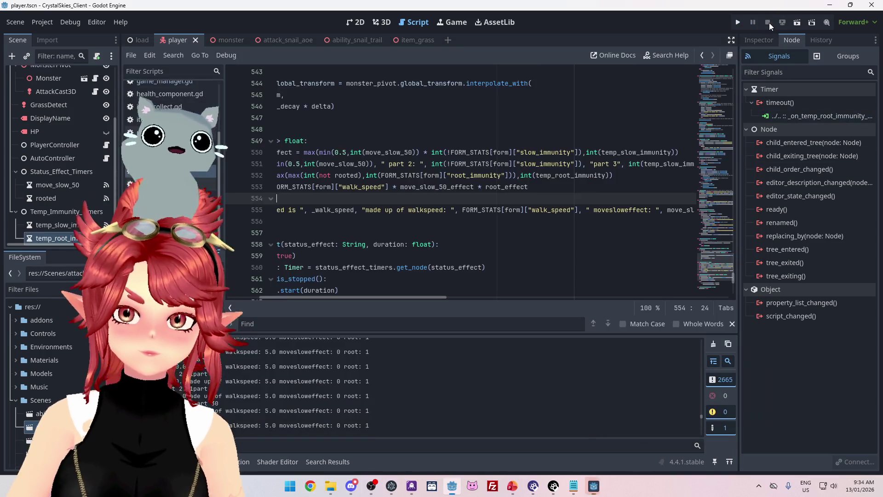
- Stop the game and select min(0.5,int(move_slow_50)) on line 550
key("F8")
left_click_drag(444, 297, 416, 297)
left_click_drag(390, 153, 492, 151)
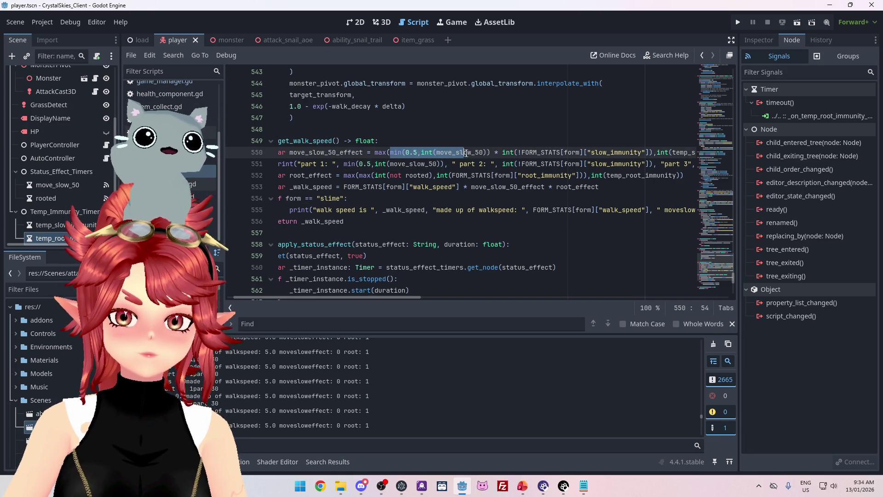
mouse_move(403, 298)
left_mouse_down()
mouse_move(449, 297)
mouse_move(393, 298)
mouse_move(435, 297)
left_mouse_up()
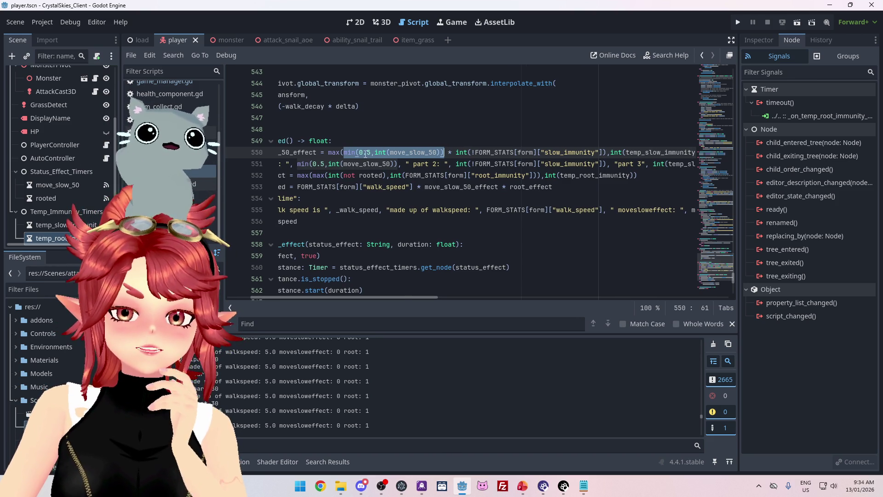
scroll(397, 296, "left", 3)
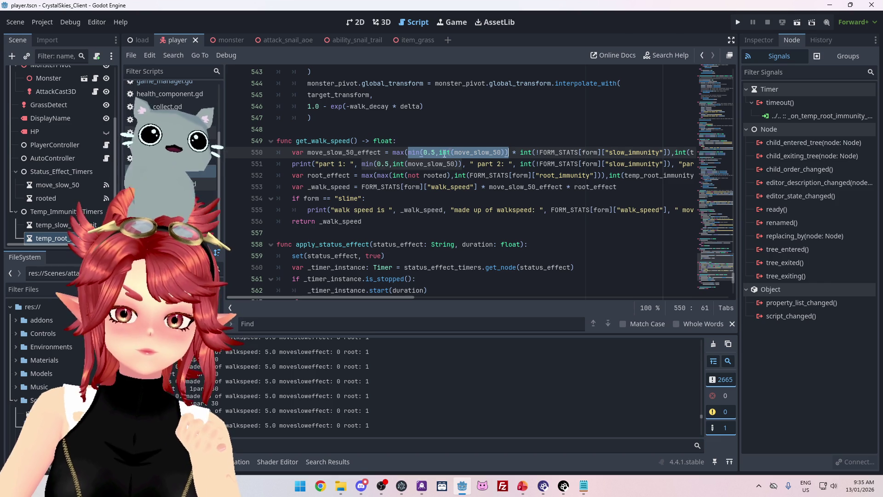
- Replace min with max in the slow-effect expression on line 550
double_click(415, 152)
left_click(414, 152)
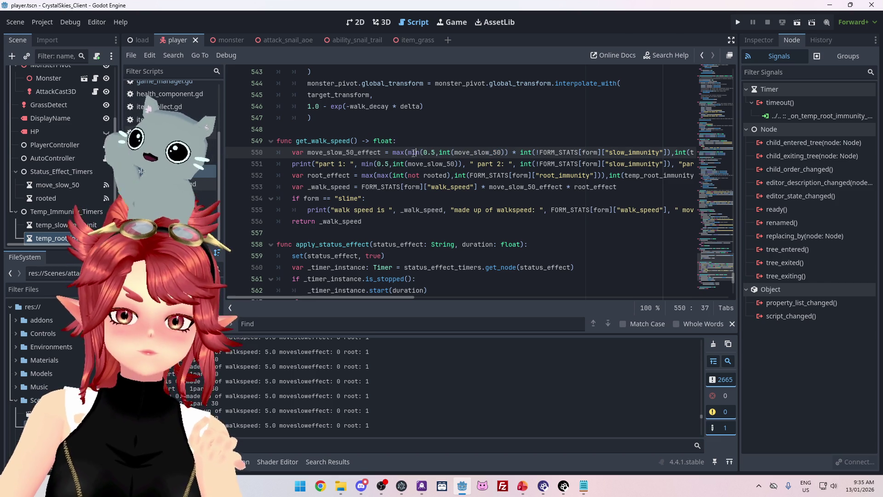
double_click(414, 152)
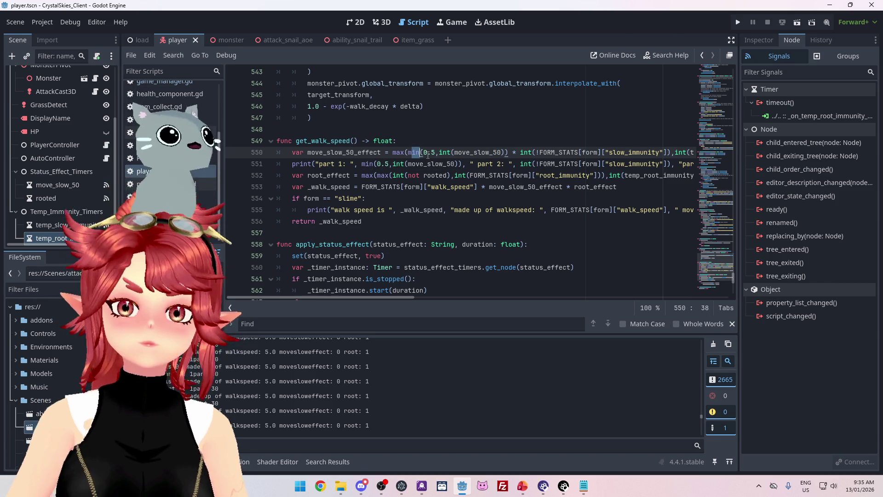
type("max")
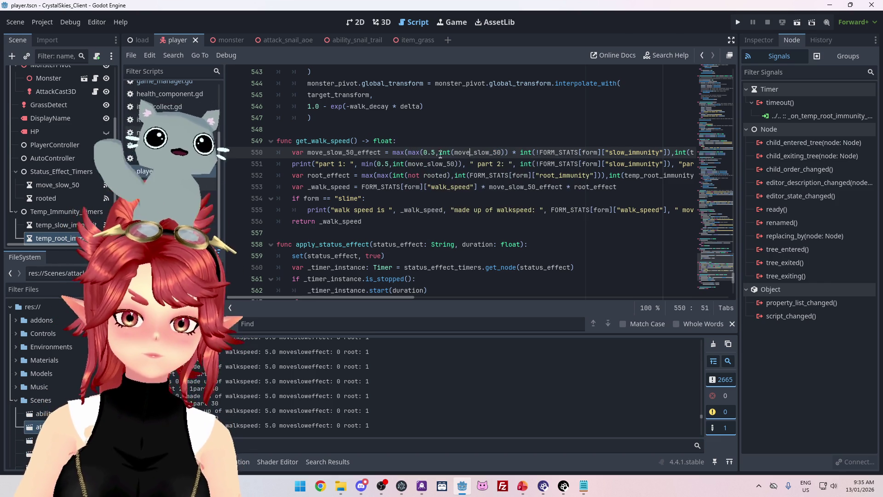
- Negate move_slow_50 with '!' inside the max call, then save and launch with F5
mouse_move(439, 153)
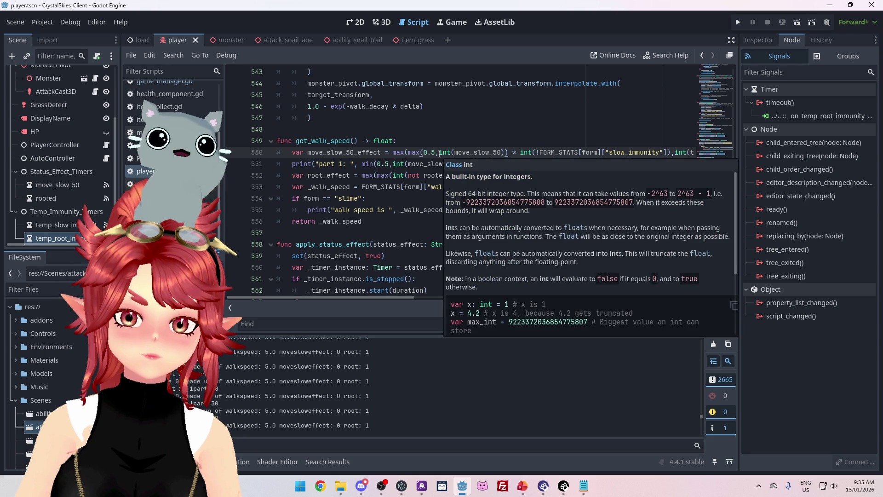
left_click_drag(455, 152, 502, 152)
left_click(457, 153)
type("!")
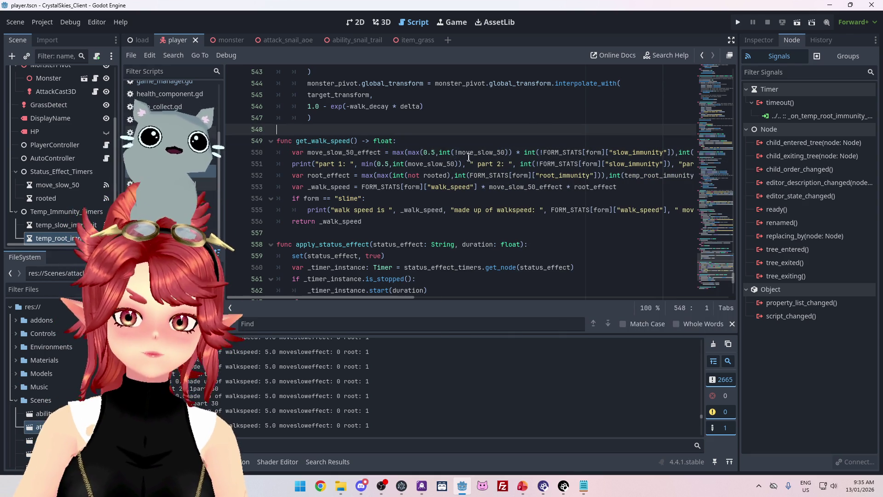
double_click(504, 152)
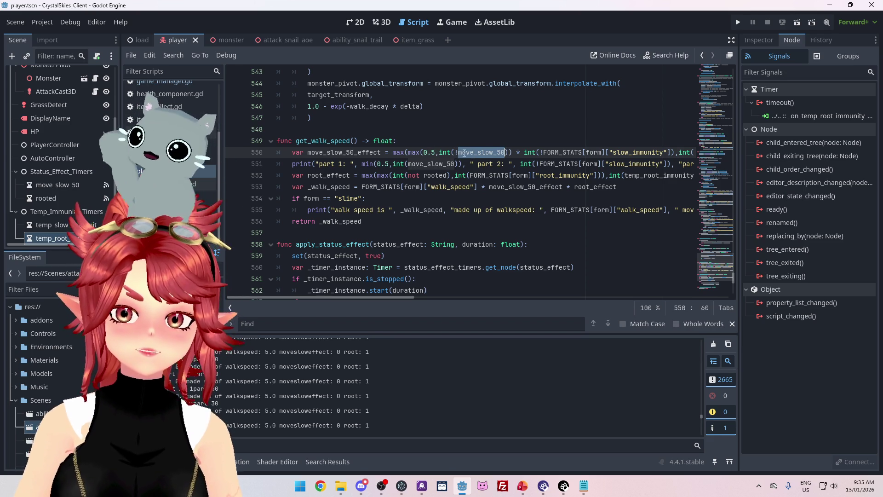
left_click(462, 152)
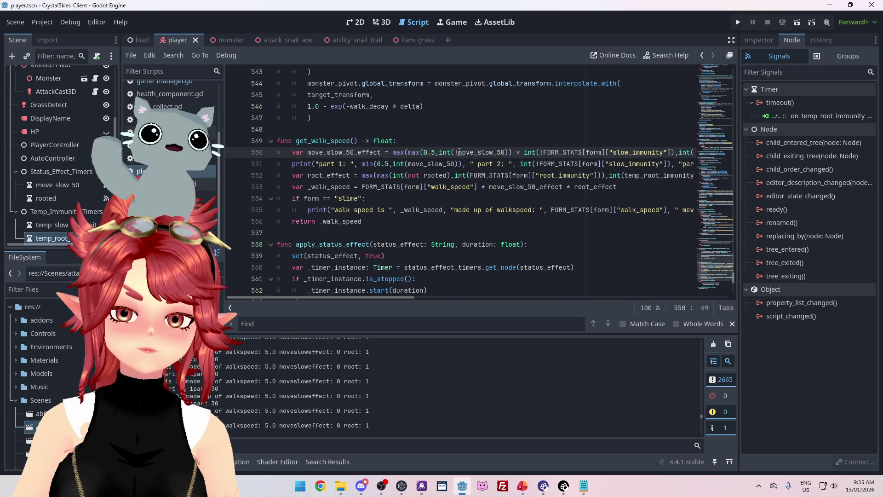
key("F5")
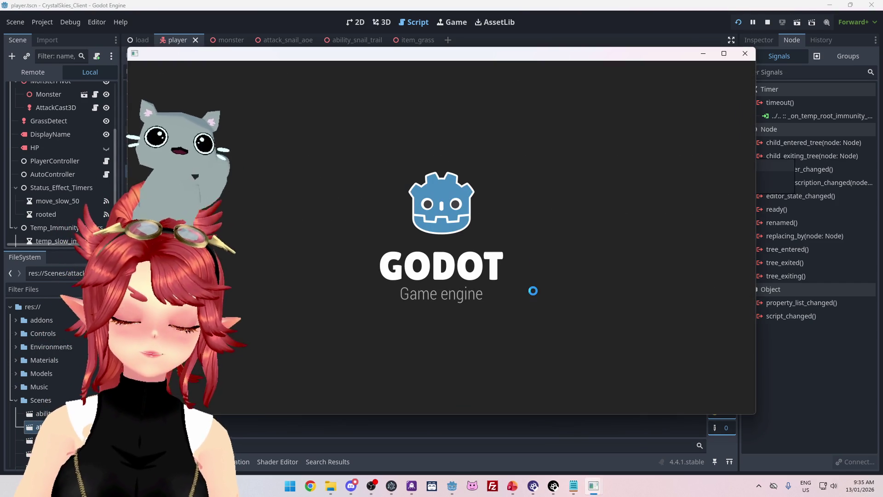
- Enter a display name, create a lobby to test snail-trail collisions, then stop the game
left_click(495, 267)
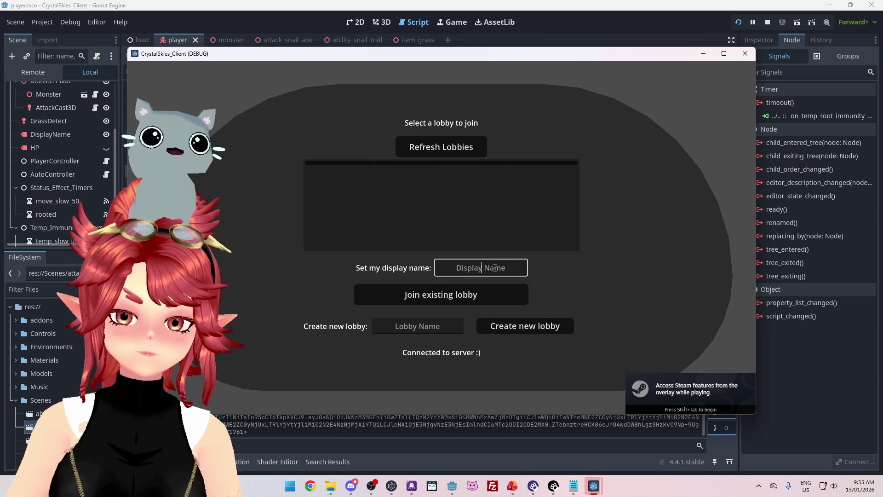
type("Phwee")
key("Tab")
key("Tab")
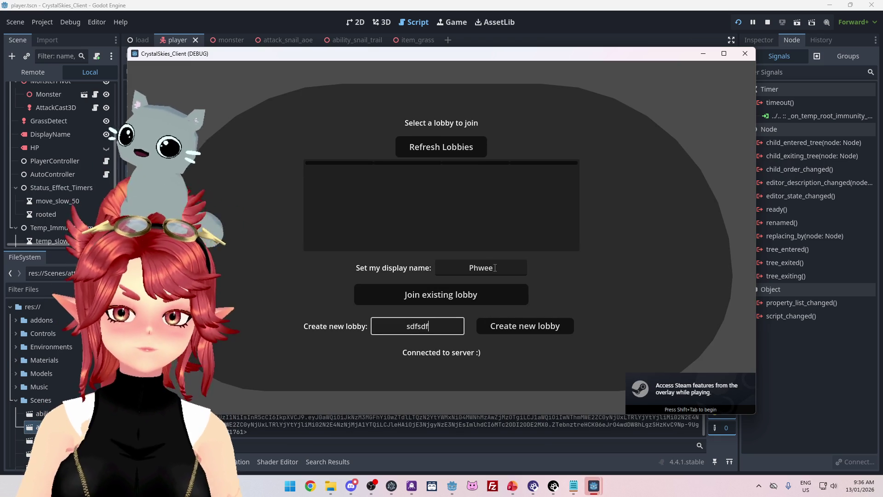
key("Tab")
key("Return")
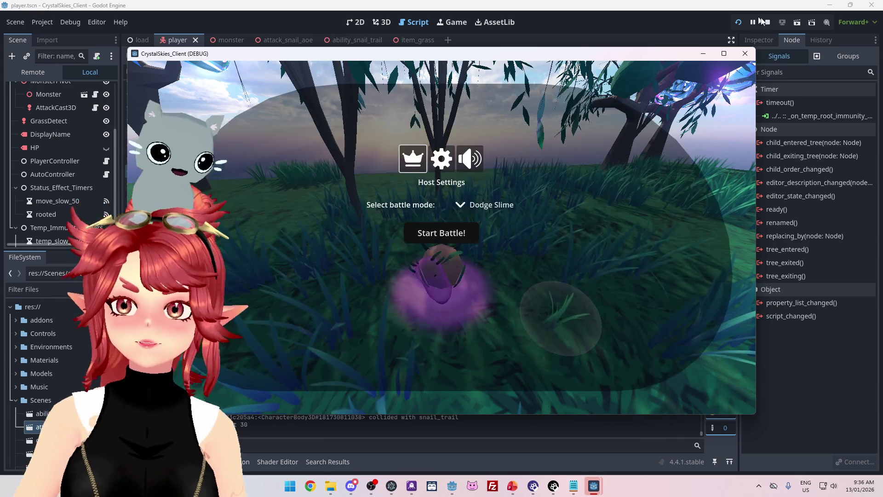
left_click(767, 22)
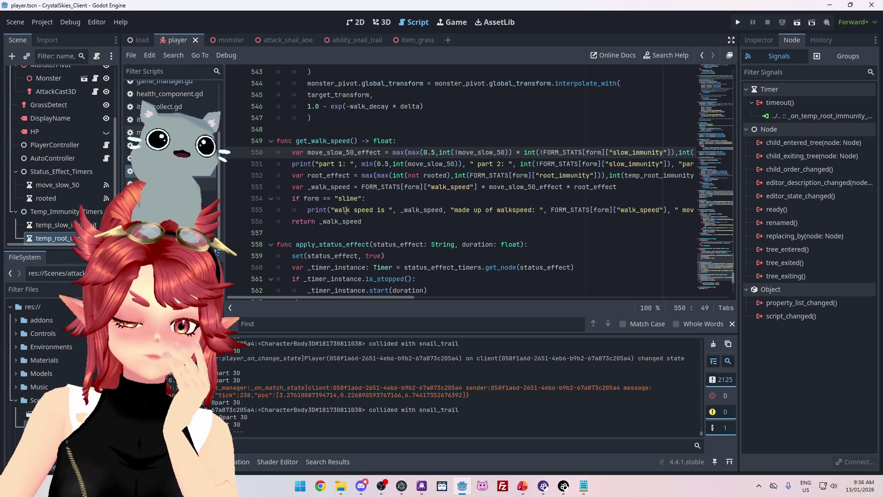
- Comment out the part-breakdown debug print on line 551 with '#'
left_click(328, 169)
key("Home")
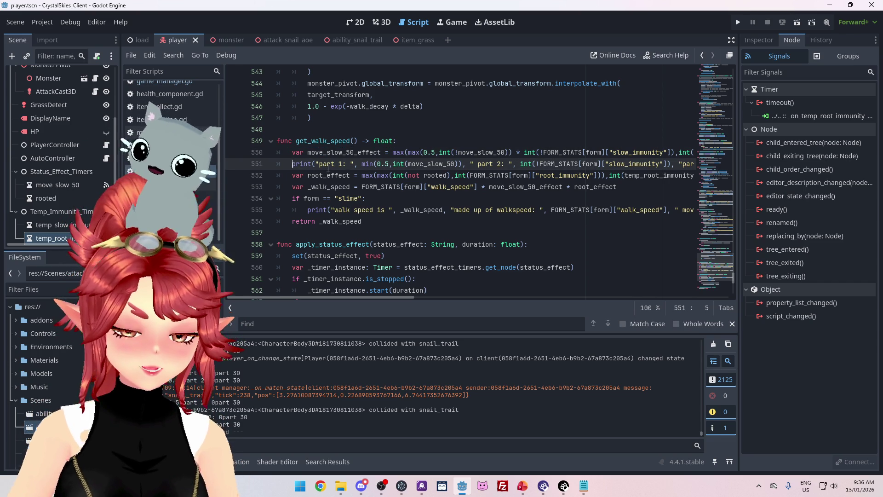
type("#")
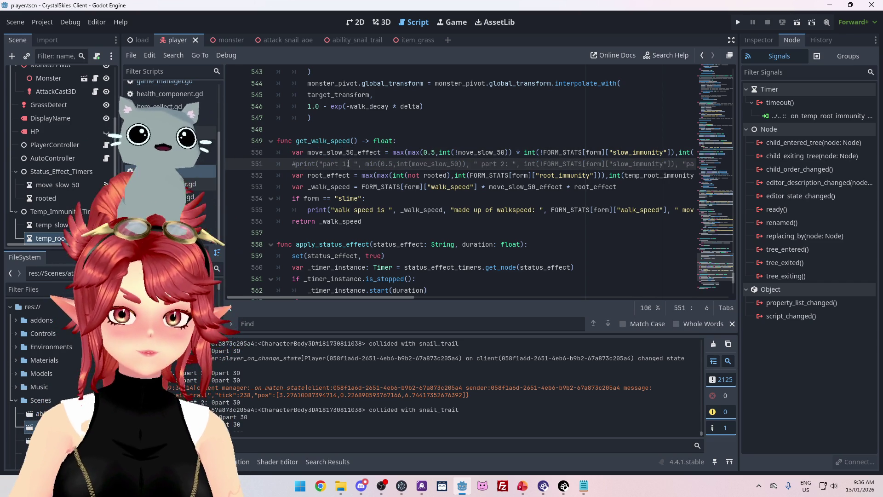
- Change the form check on line 554 from 'slime' to 'snail', save, and run
left_click_drag(342, 198, 359, 199)
type("nail")
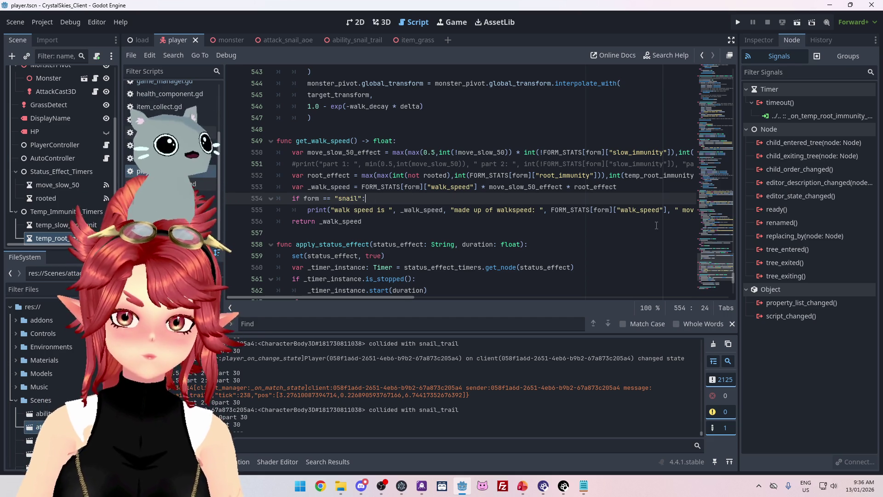
key("ctrl+s")
left_click(740, 26)
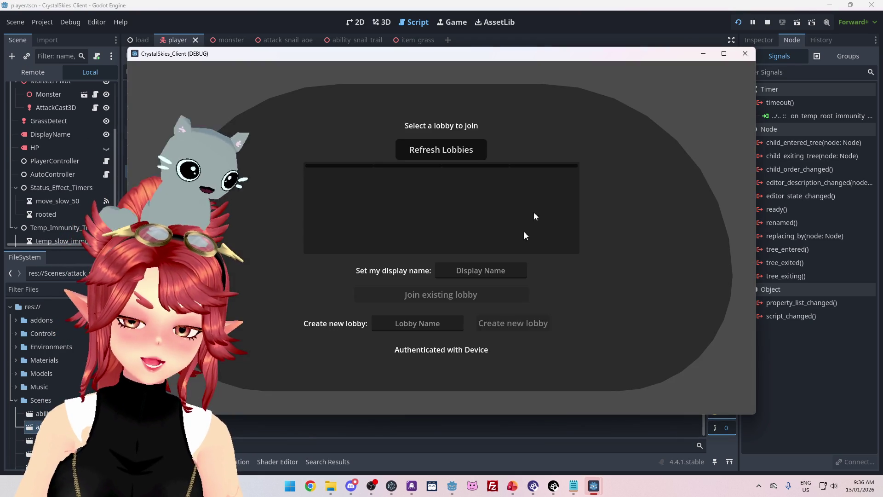
- Create lobby 'asdfsdf' under a display name, try the game, then stop it
left_click(470, 269)
type("Phwee")
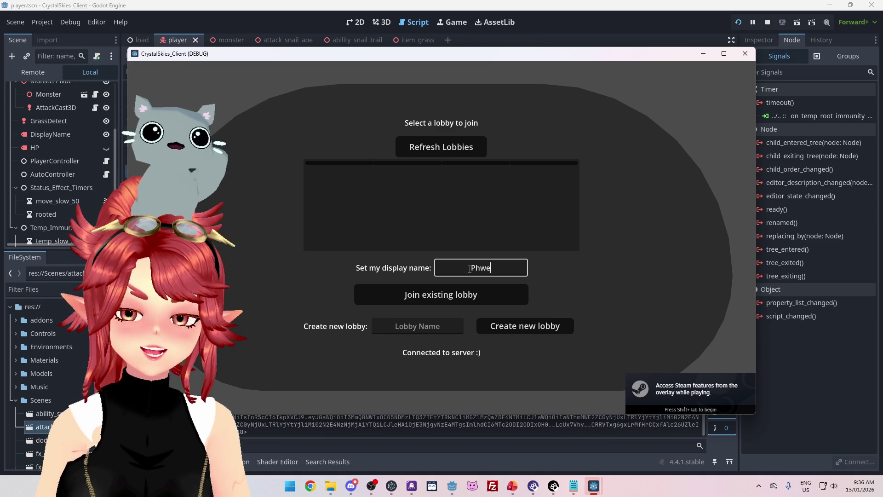
key("Tab")
key("Tab")
type("asdfsdf")
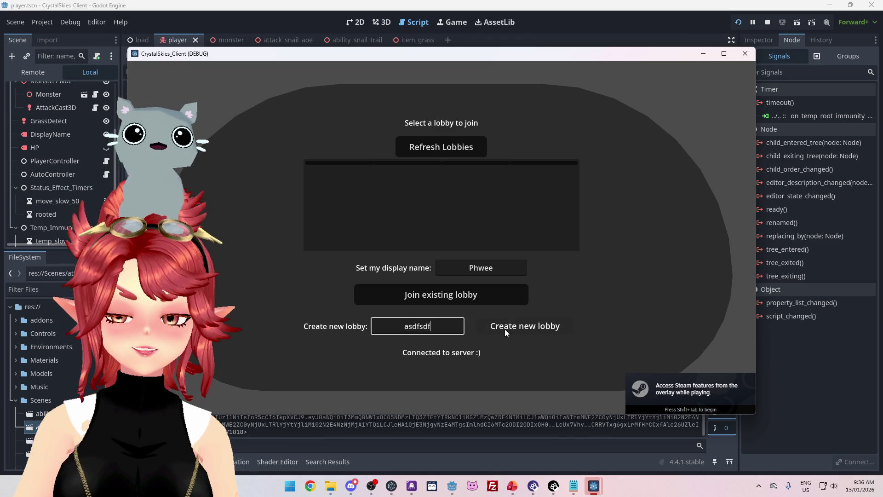
left_click(506, 332)
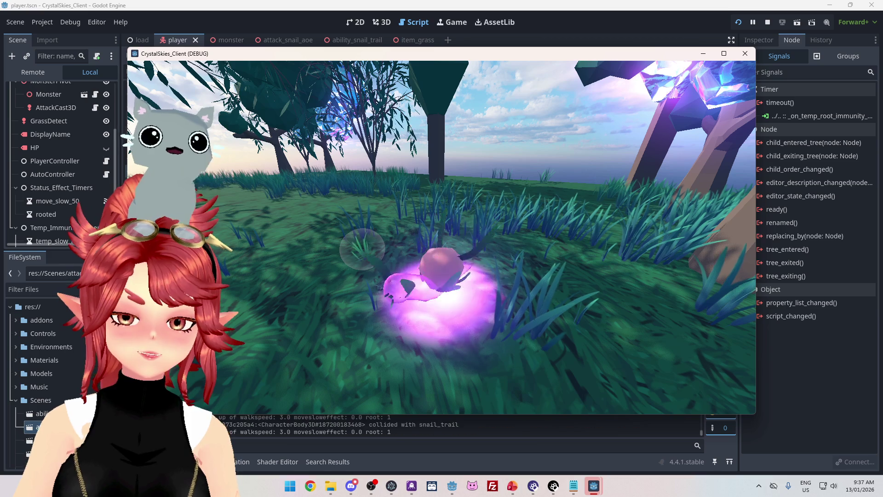
key("Escape")
left_click(767, 24)
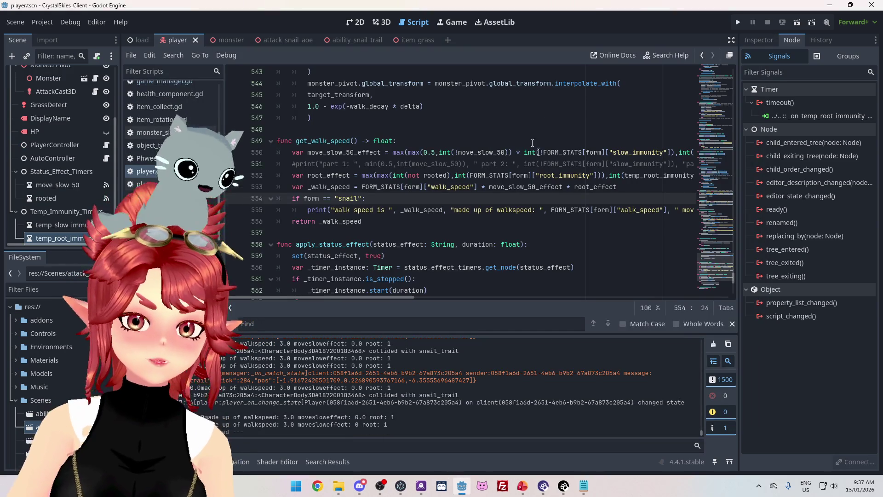
- Uncomment the print on line 551 and select the FORM_STATS slow_immunity lookup on line 550
mouse_move(410, 297)
left_mouse_down()
mouse_move(500, 306)
mouse_move(340, 289)
left_mouse_up()
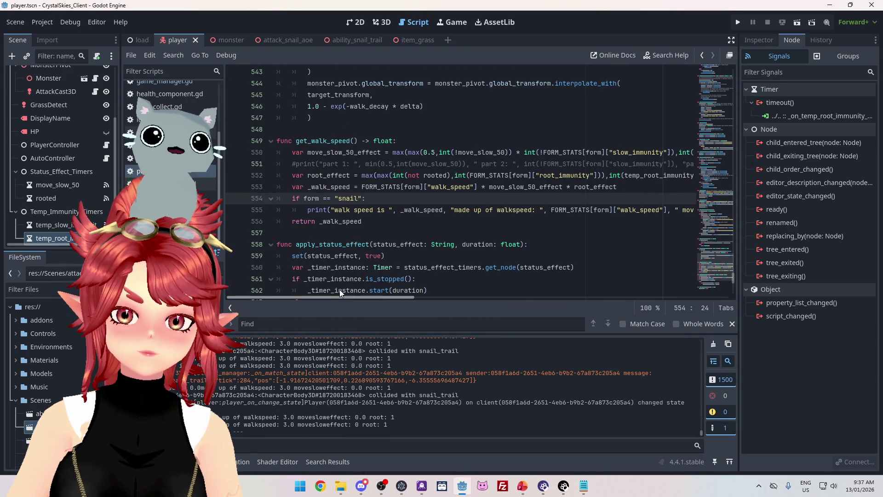
double_click(313, 155)
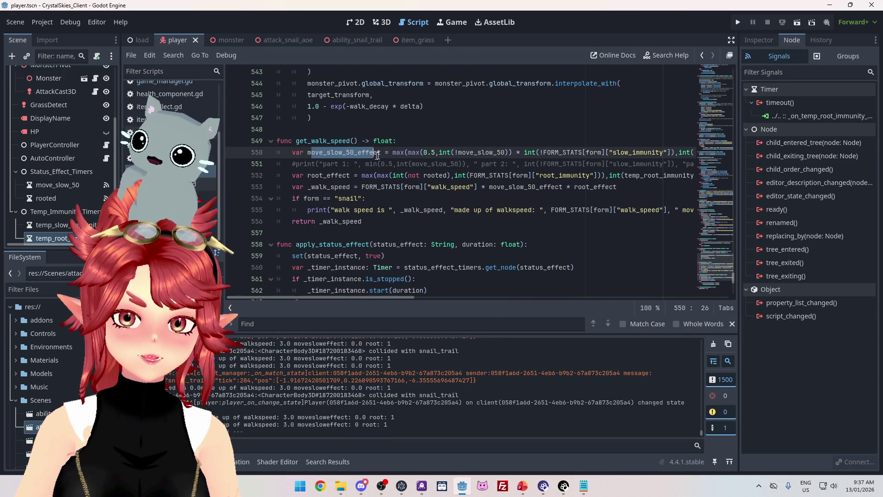
left_click(297, 165)
key("BackSpace")
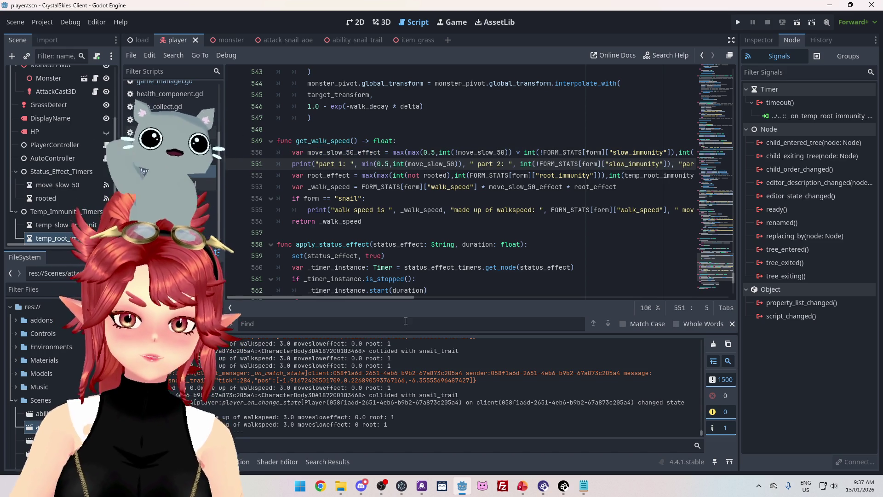
left_click_drag(391, 296, 438, 297)
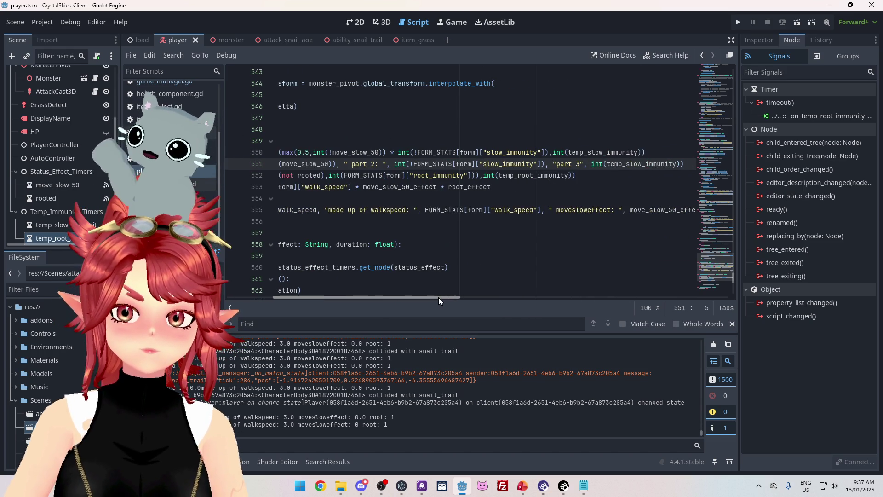
left_click_drag(487, 152, 538, 153)
left_click_drag(417, 152, 538, 152)
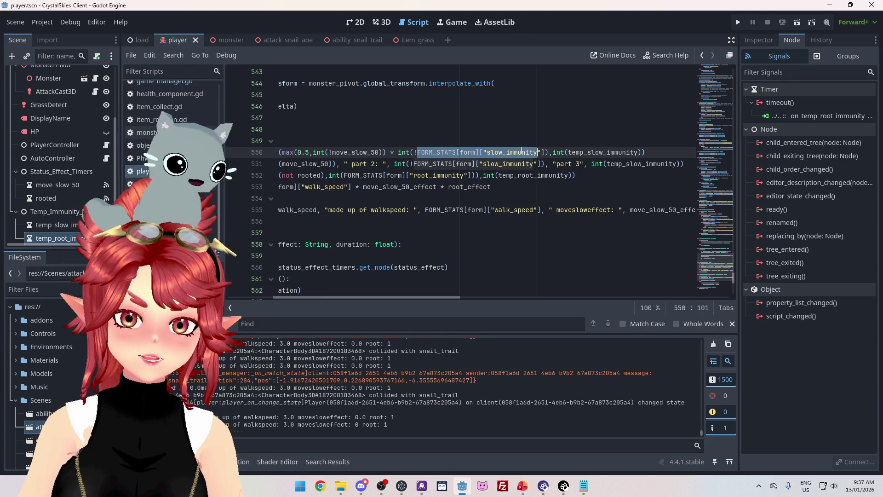
mouse_move(423, 297)
left_mouse_down()
mouse_move(367, 291)
mouse_move(419, 294)
mouse_move(387, 291)
left_mouse_up()
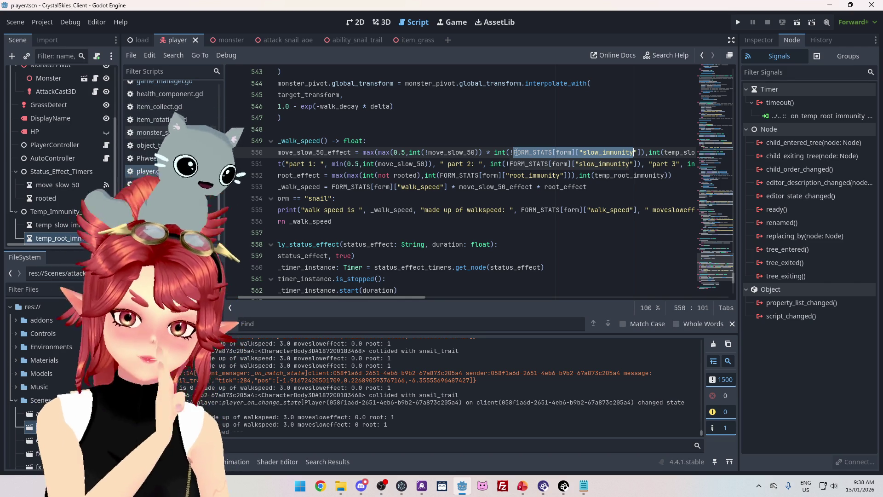
- Drop the '!' before the FORM_STATS slow_immunity lookup and select the '*' operator
left_click(514, 152)
key("Left")
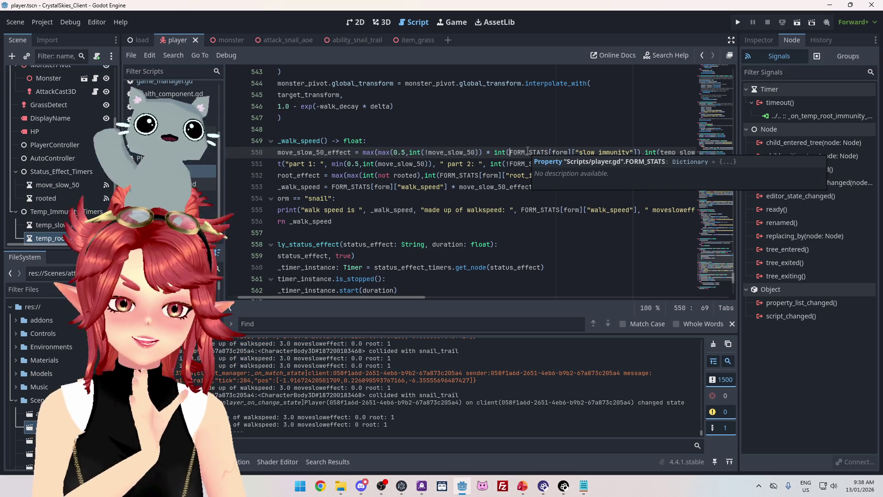
double_click(488, 152)
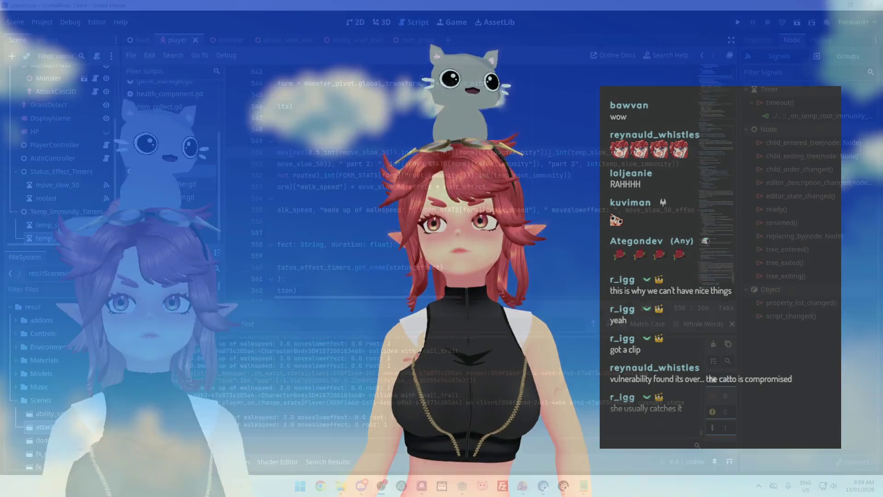
- Save and run the game, maximize the client, and create lobby 'a'
key("ctrl+s")
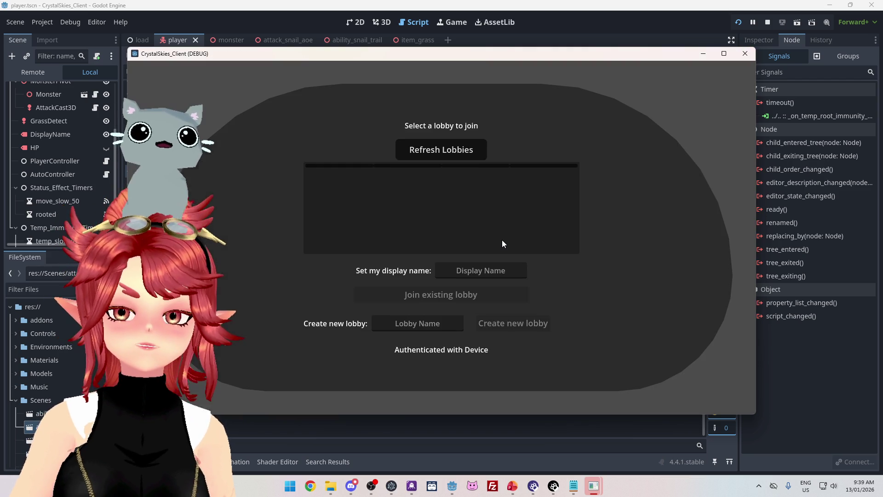
left_click(724, 53)
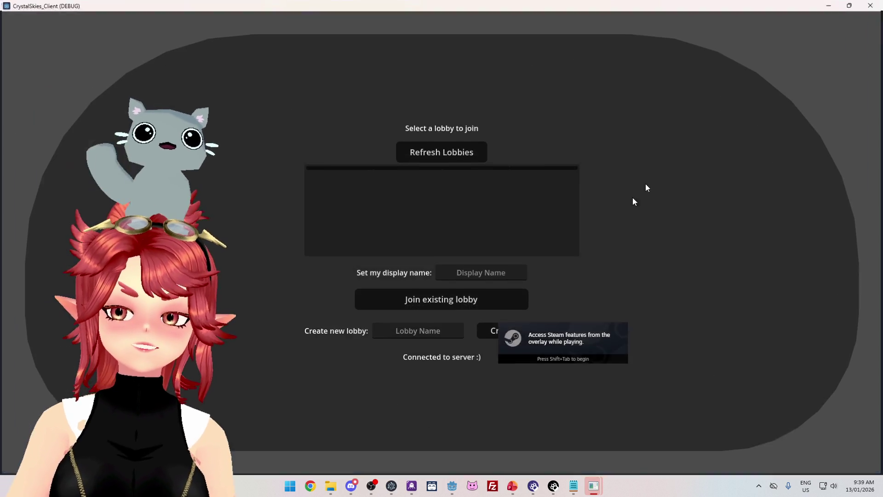
type("Phwee")
key("Tab")
key("Tab")
type("a")
key("Tab")
key("Return")
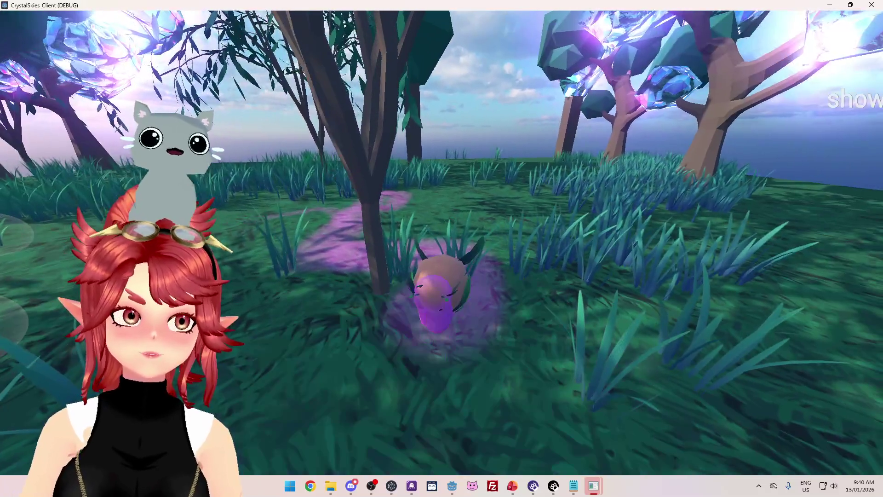
- Play two Dodge Slime battles from the host menu, then close the maximized client
key("e")
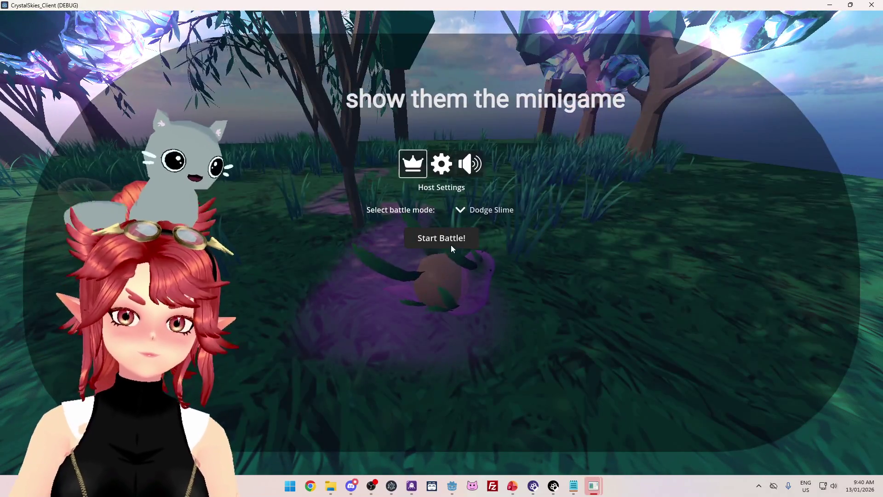
left_click(449, 243)
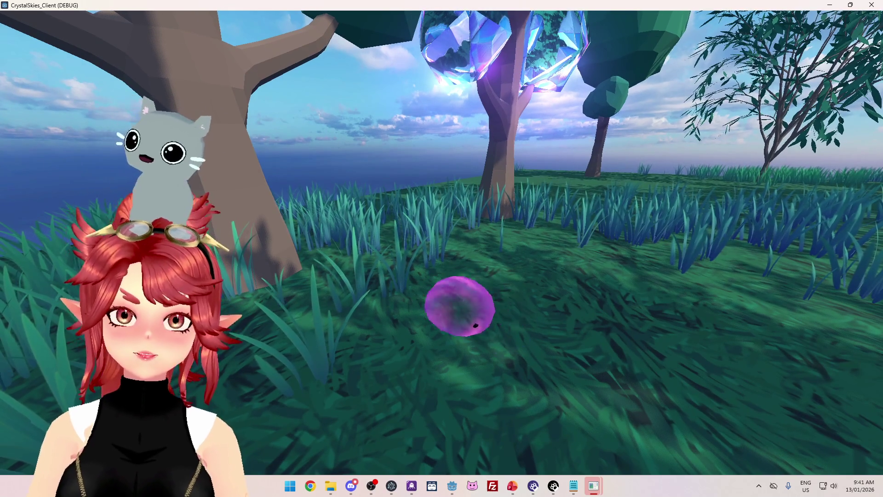
key("Escape")
left_click(442, 242)
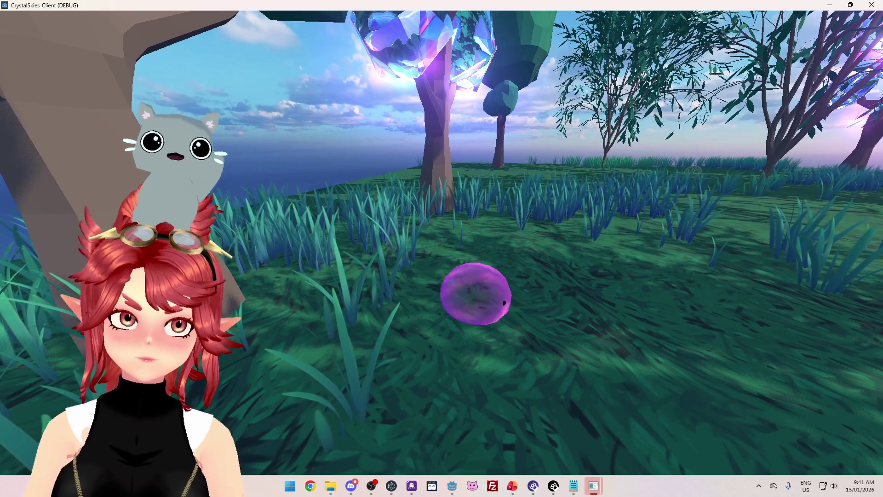
key("Escape")
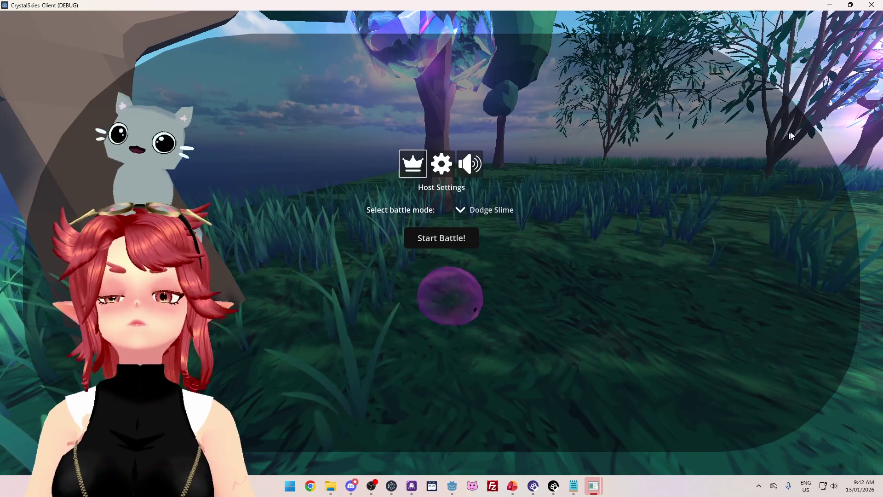
left_click(871, 6)
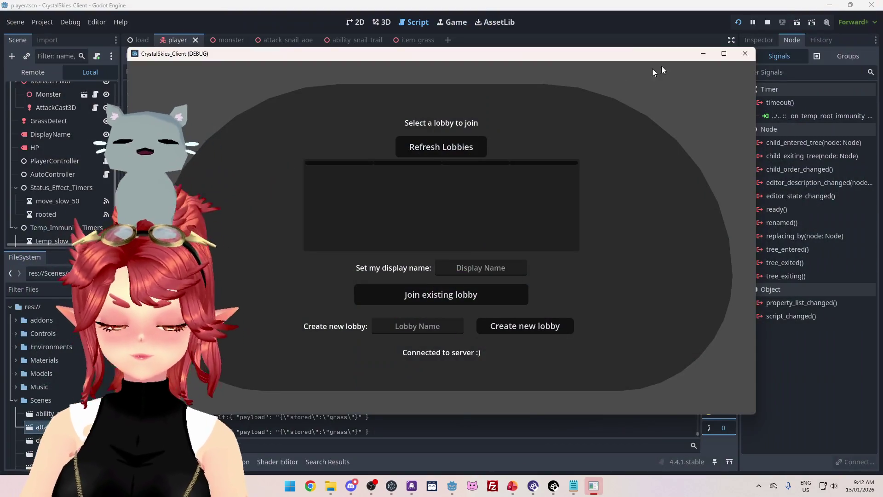
- Close the last CrystalSkies_Client window, then review player.gd's get_walk_speed and the Output log
left_click(745, 55)
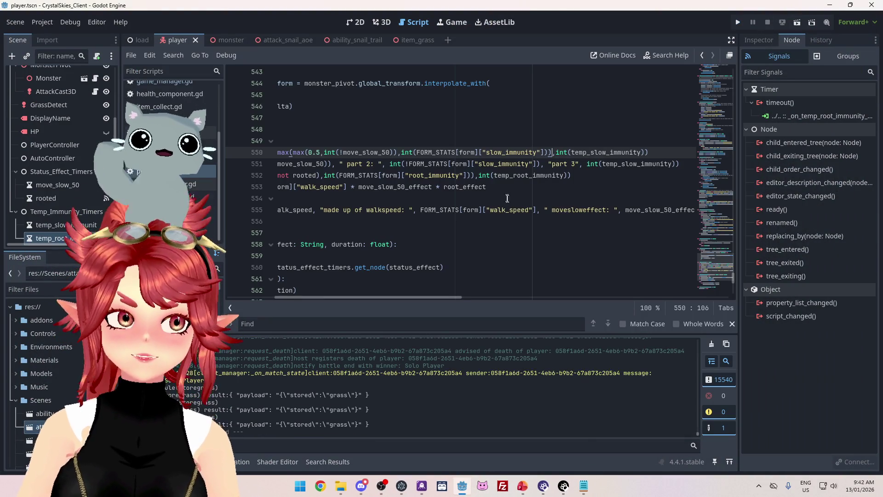
left_click_drag(421, 297, 355, 294)
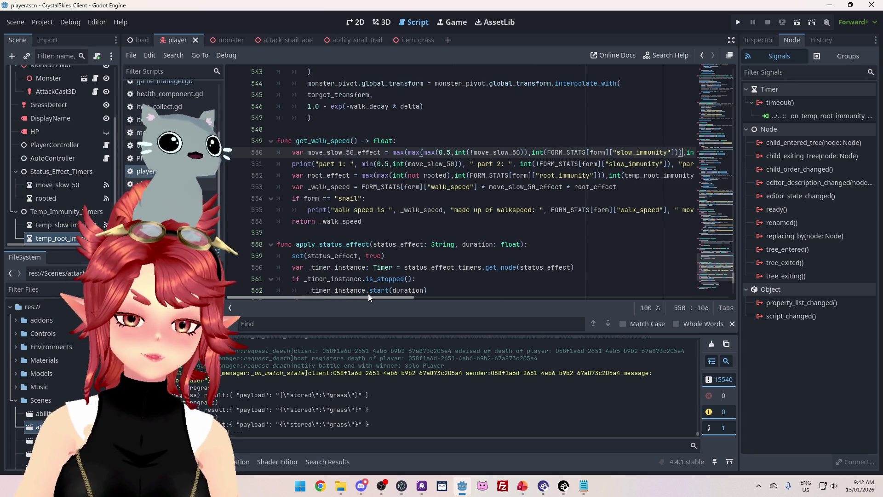
scroll(383, 419, "up", 5)
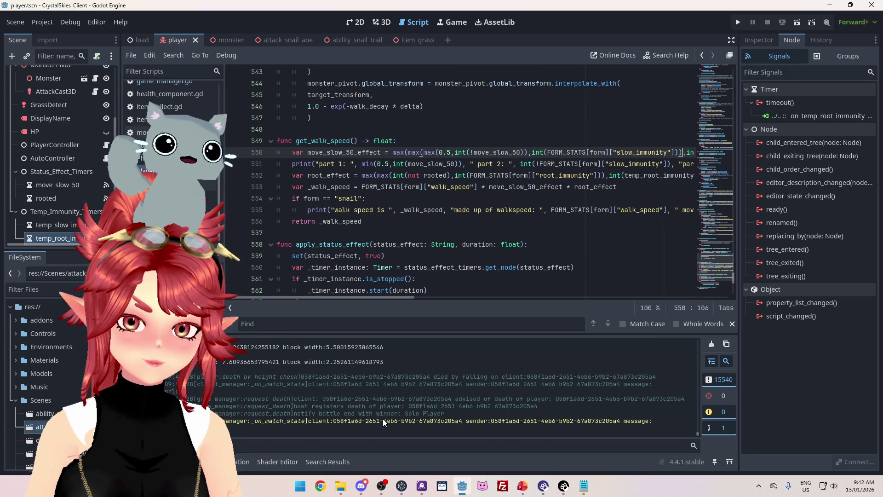
scroll(383, 418, "down", 3)
scroll(383, 419, "down", 2)
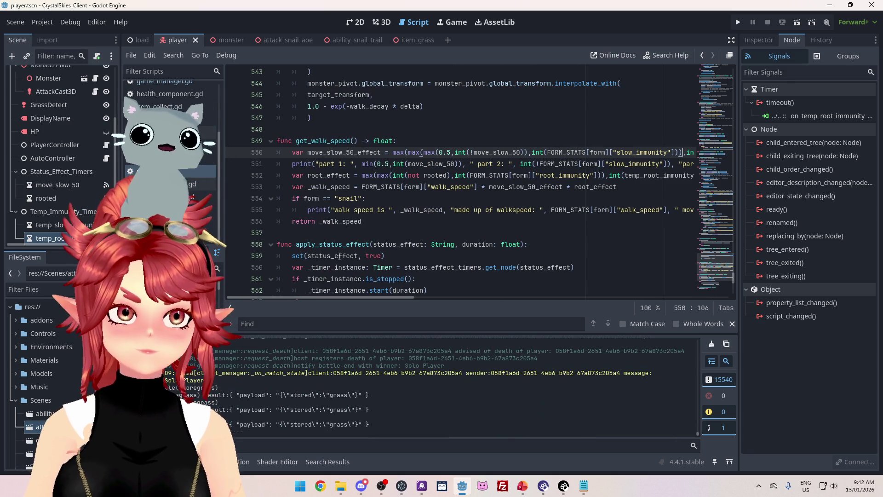
key("alt+Tab")
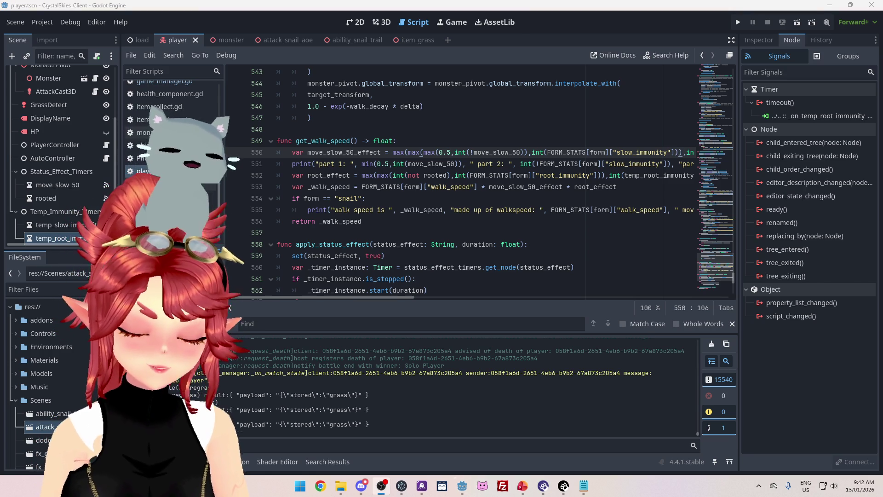
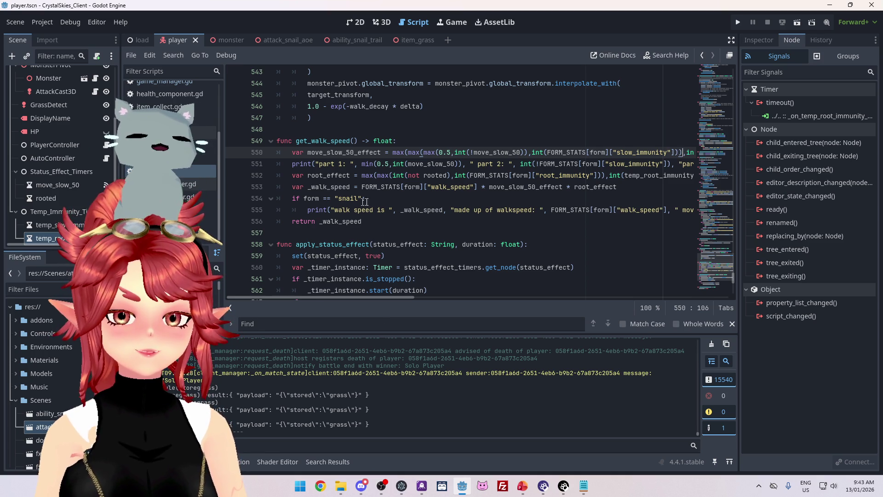
- Append || and a copy of form == "snail" to the condition on line 554
left_click(365, 199)
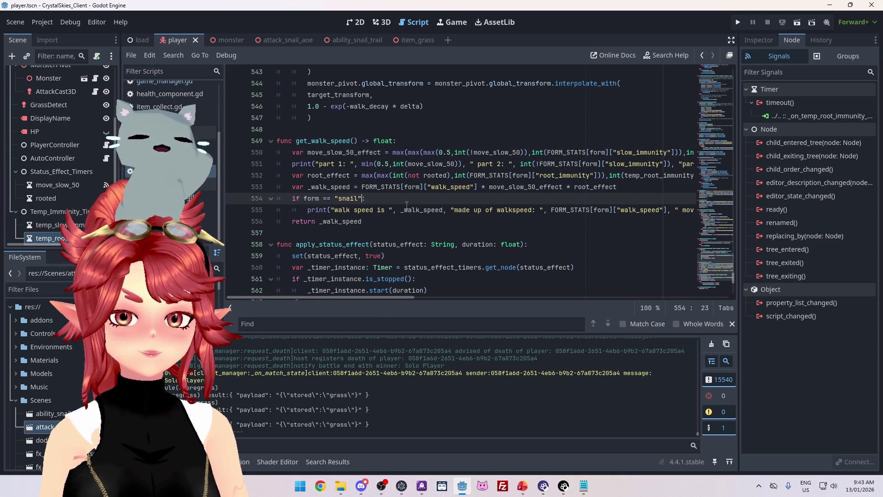
type("||")
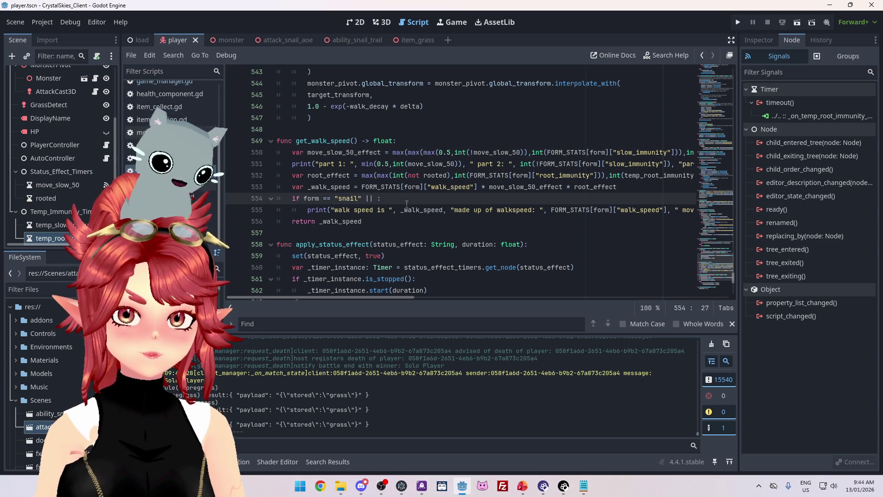
left_click_drag(304, 199, 363, 198)
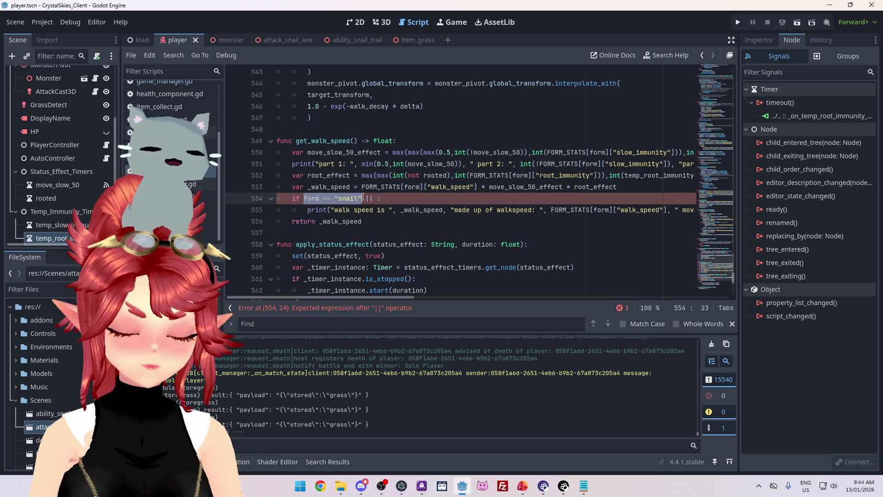
key("ctrl+c")
left_click(379, 198)
key("ctrl+v")
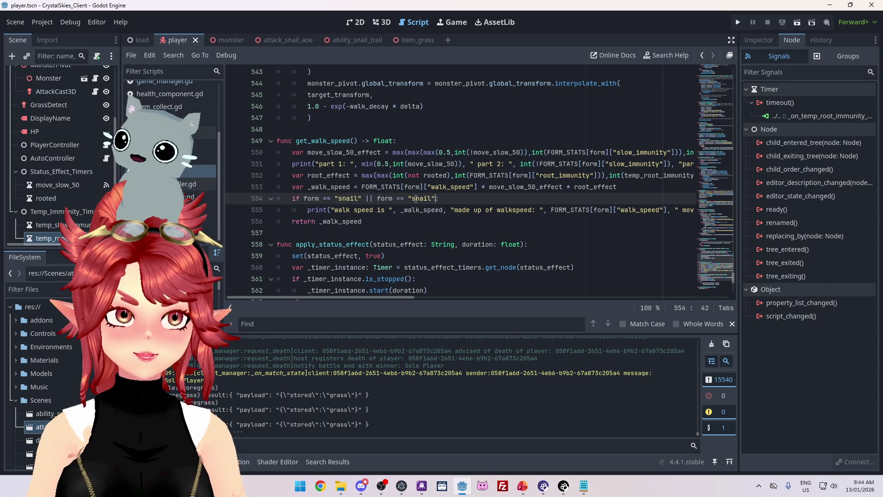
- Change the first comparison to "slime" and switch back to the browser search results
left_click_drag(342, 199, 358, 199)
type("slime")
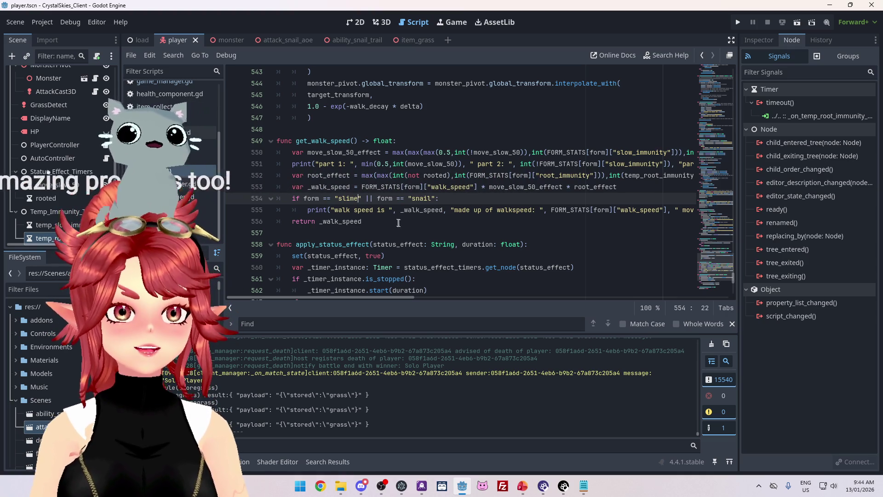
left_click(470, 196)
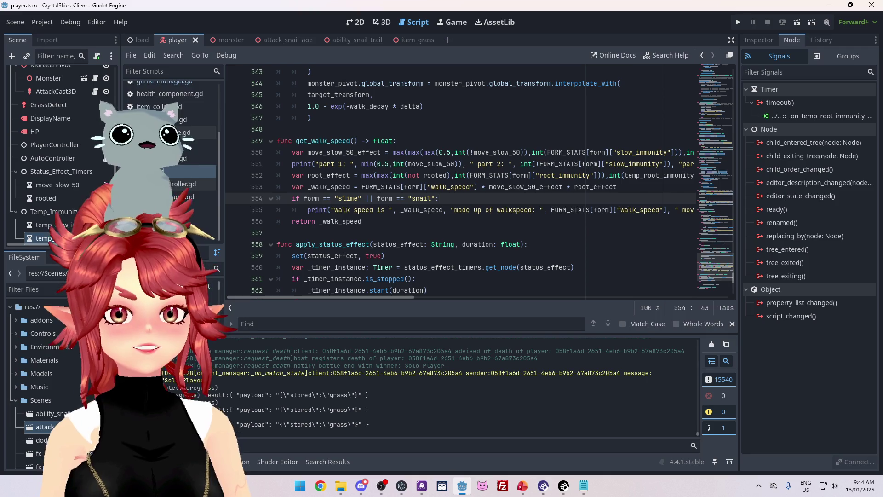
key("alt+Tab")
- Open the Steam Next Fest (Feb 23 – Mar 2) result, read its description, then return to Godot
left_click_drag(297, 201, 333, 201)
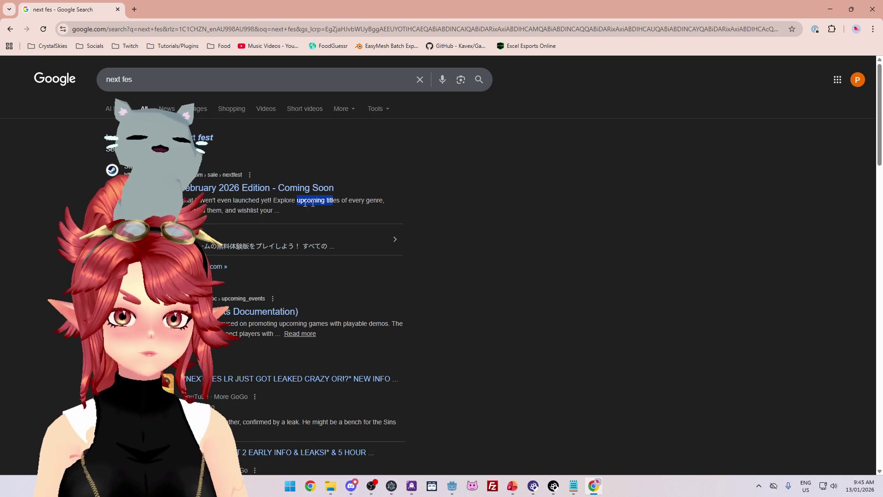
left_click(243, 192)
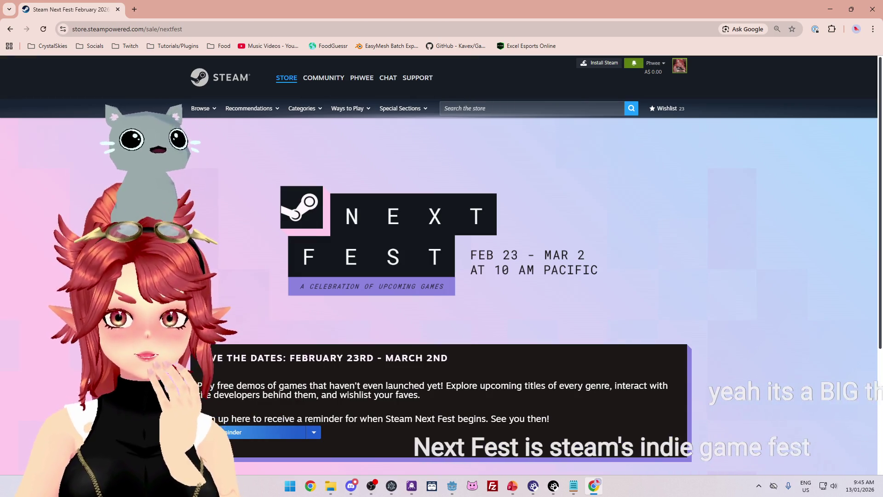
scroll(241, 189, "down", 1)
scroll(442, 276, "down", 1)
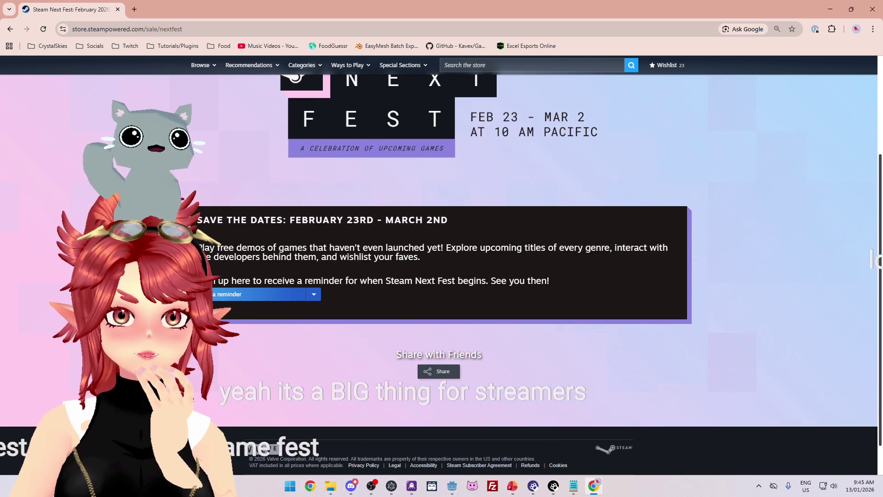
left_click_drag(478, 248, 598, 250)
left_click_drag(237, 256, 308, 257)
left_click_drag(256, 280, 451, 278)
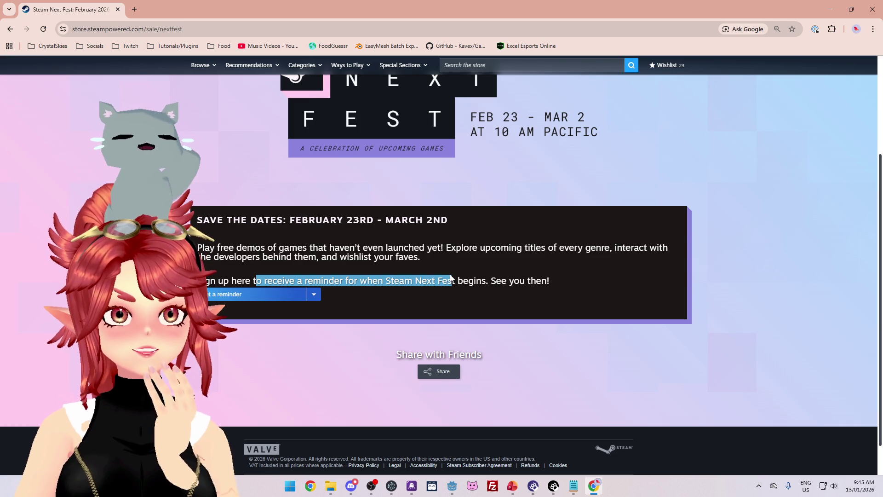
scroll(451, 278, "up", 3)
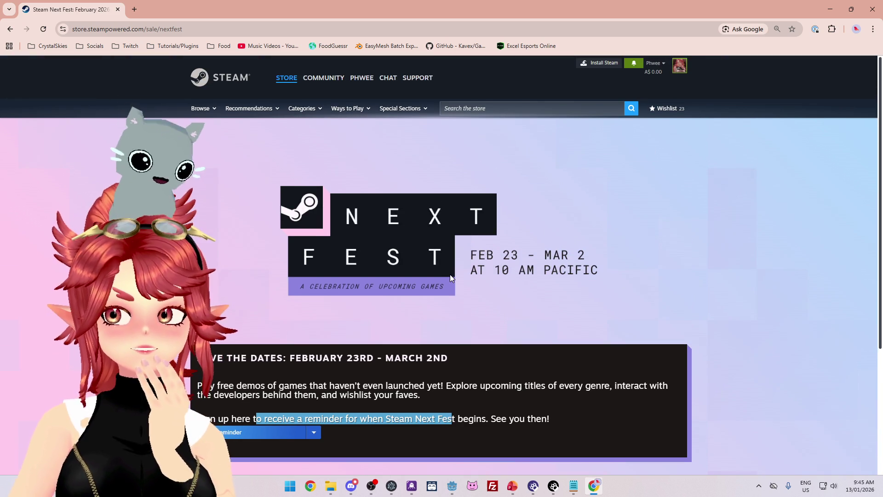
scroll(451, 278, "down", 4)
scroll(373, 252, "up", 4)
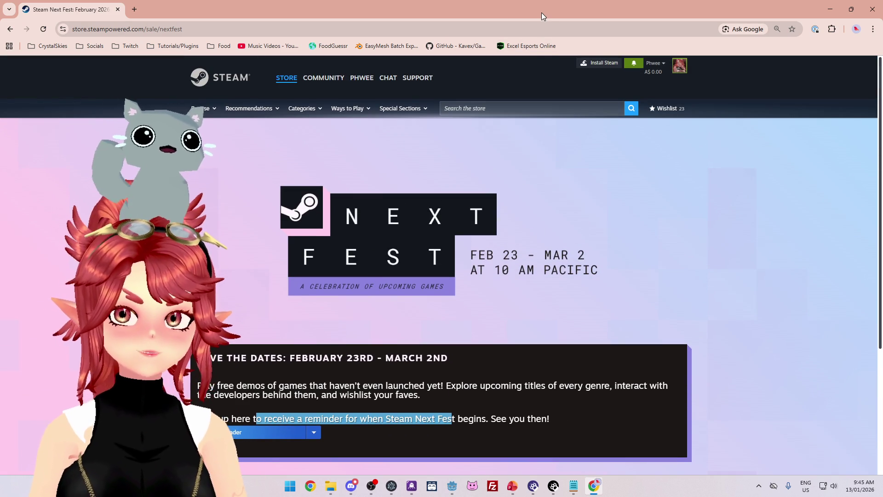
key("alt+Tab")
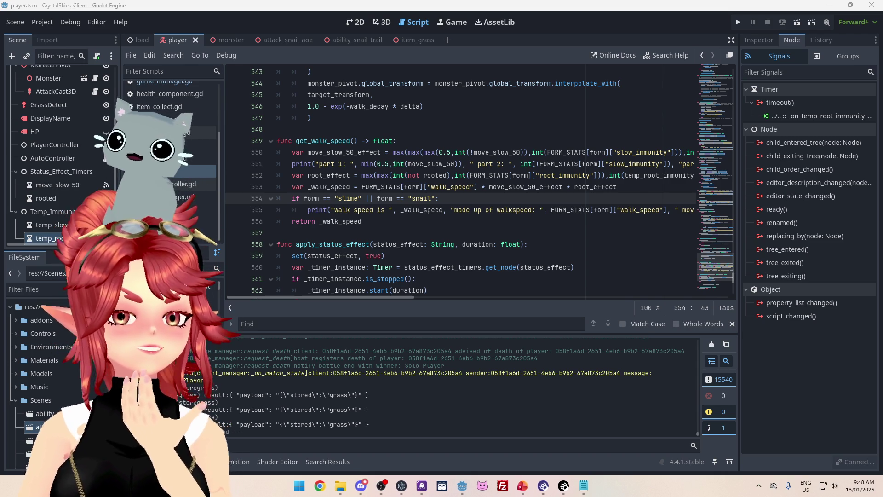
- Place the cursor on empty line 548, then bring the Next Fest Developer Q&A video forward
left_click(580, 132)
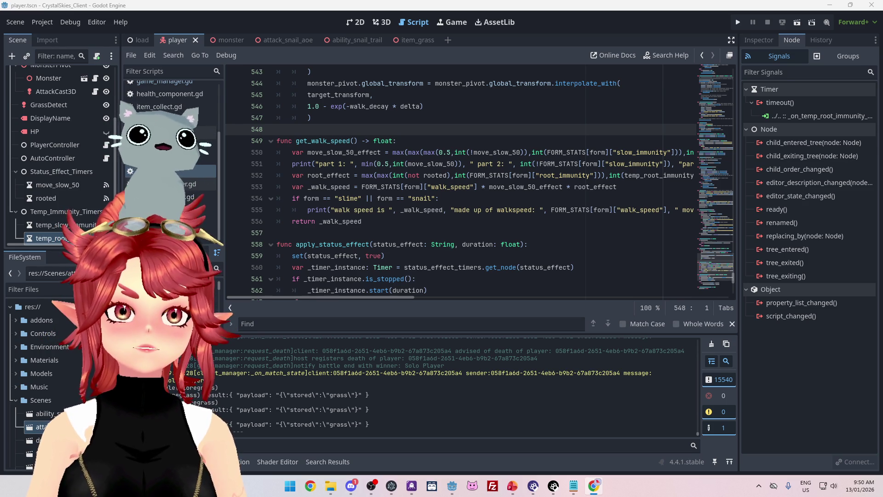
key("alt+Tab")
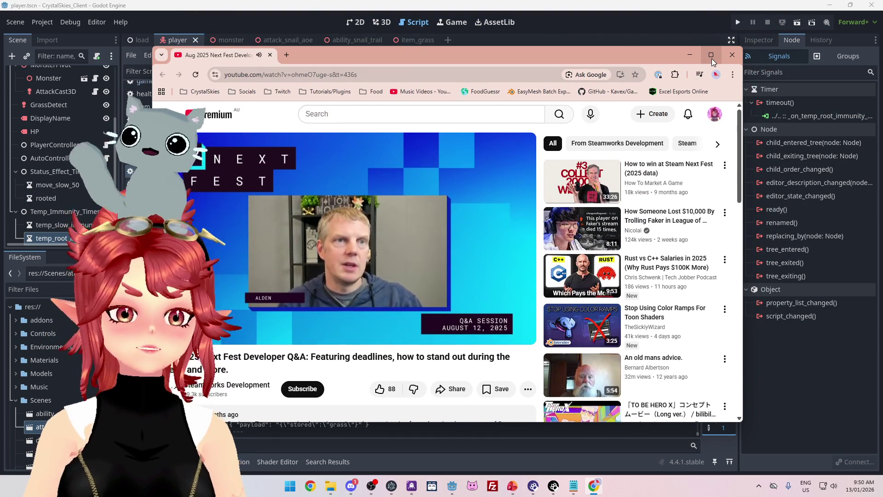
mouse_move(711, 59)
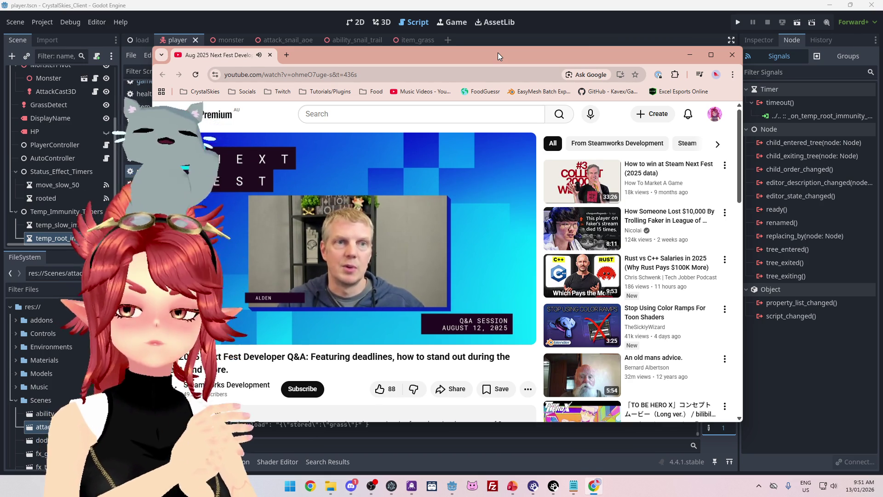
left_click(653, 15)
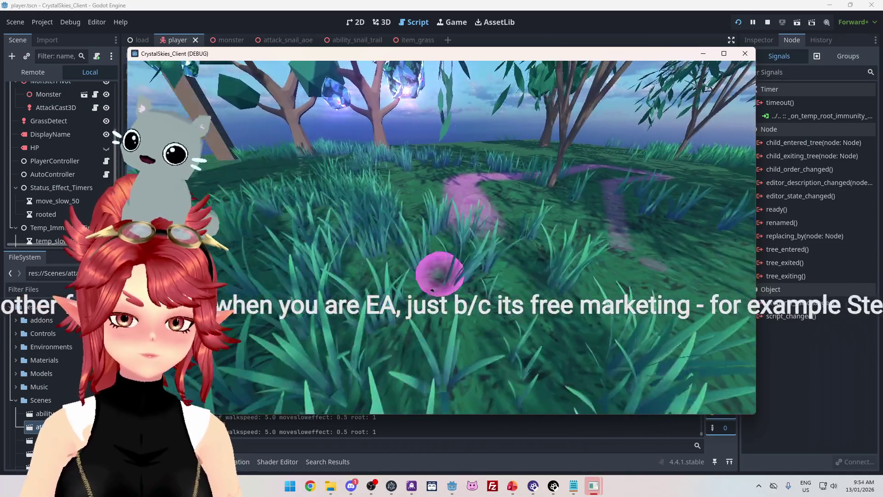
- Pause the running game and stop it to return to the editor
key("Escape")
key("F8")
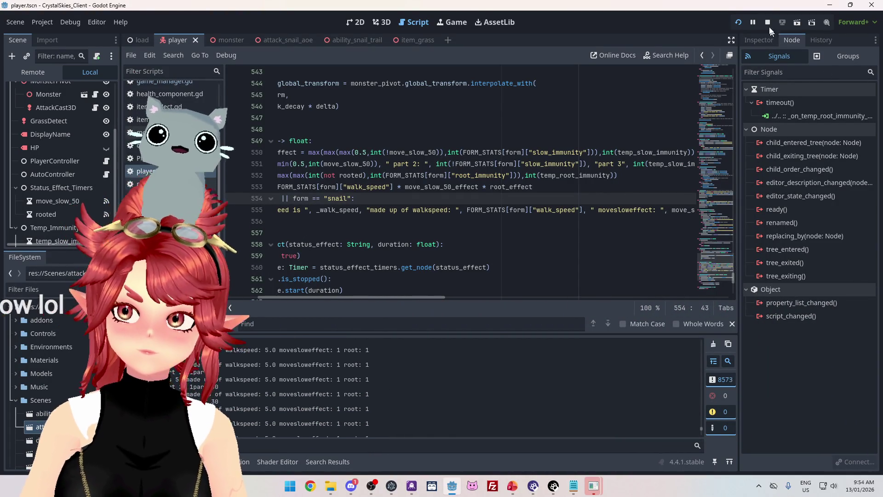
- Scroll through the Output log, marking and then clearing part of the moveslow effect text
scroll(457, 394, "up", 1)
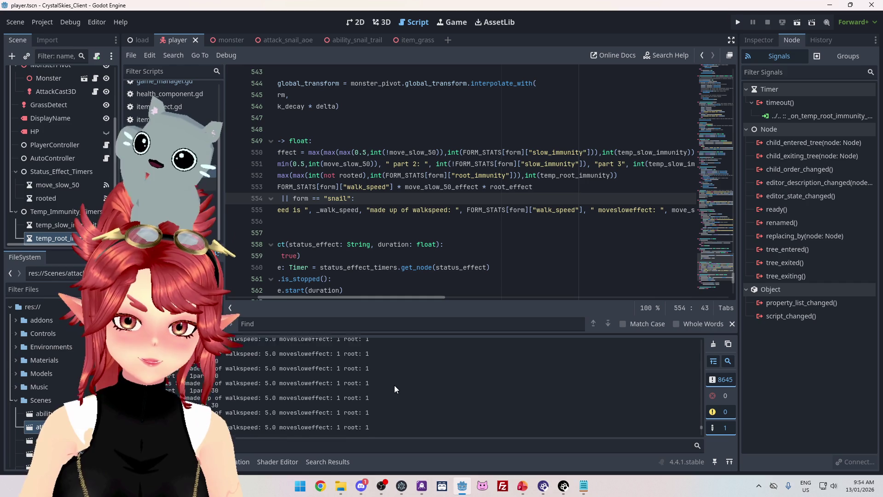
scroll(402, 388, "down", 3)
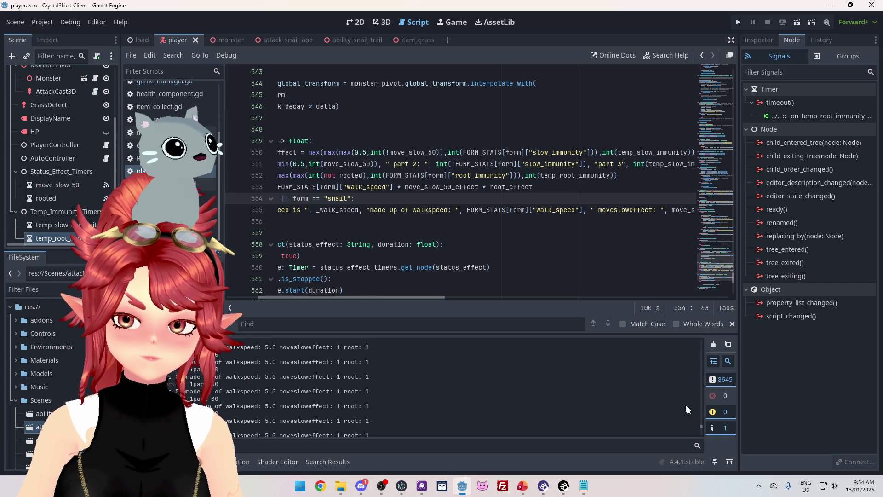
left_click_drag(703, 428, 700, 423)
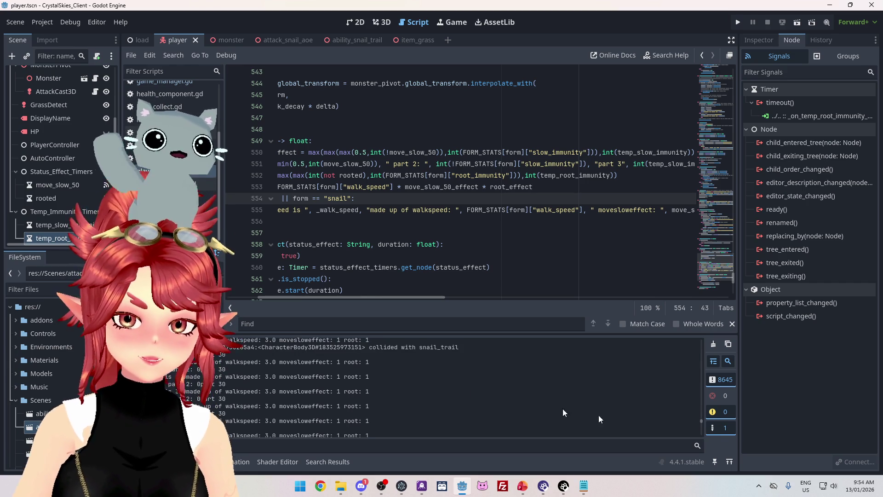
scroll(378, 372, "down", 2)
scroll(297, 375, "down", 4)
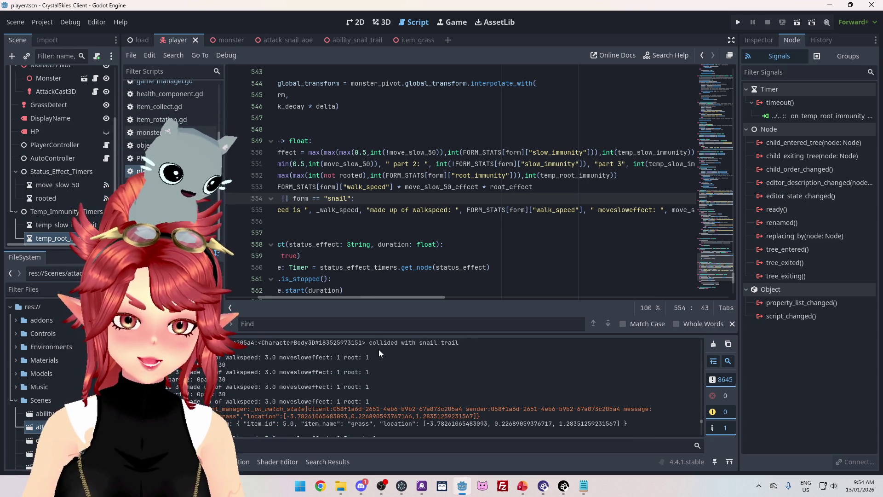
scroll(288, 374, "up", 2)
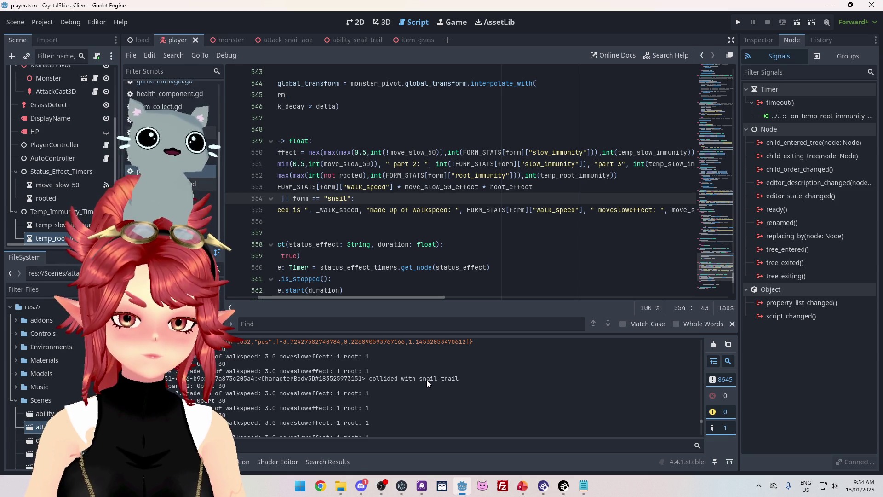
scroll(427, 379, "down", 1)
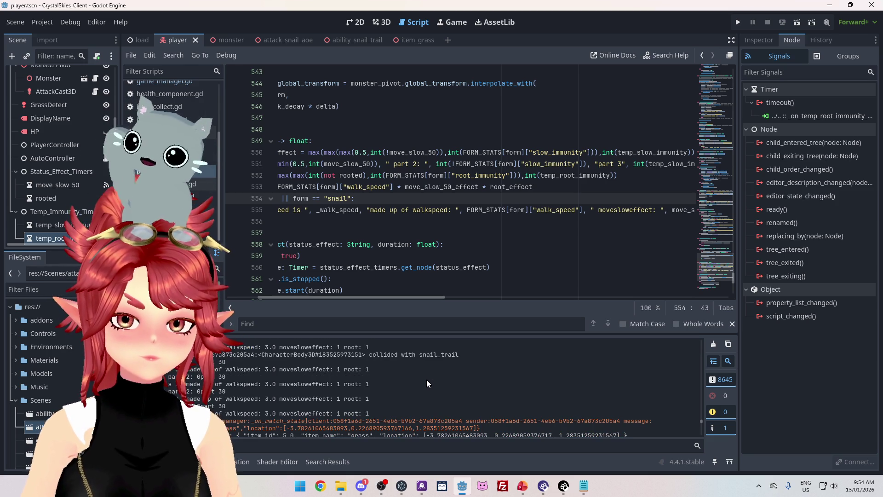
scroll(427, 380, "down", 1)
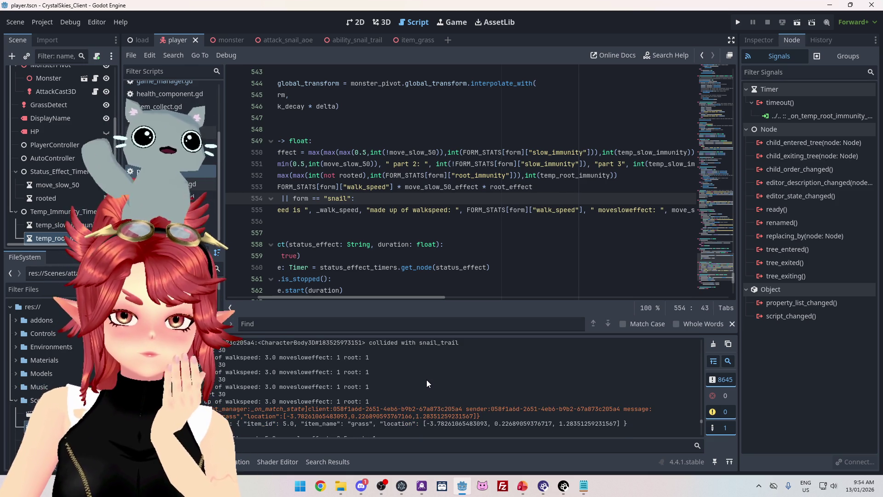
scroll(426, 384, "down", 1)
scroll(427, 379, "down", 2)
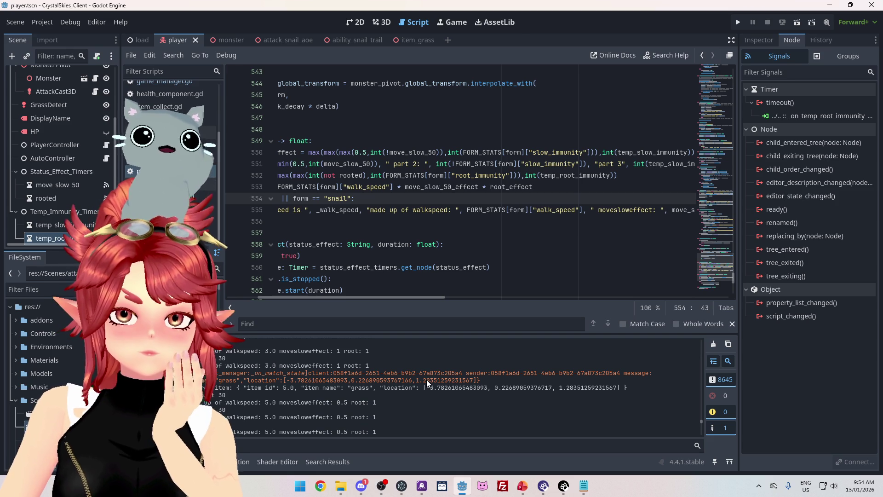
left_click_drag(297, 402, 324, 402)
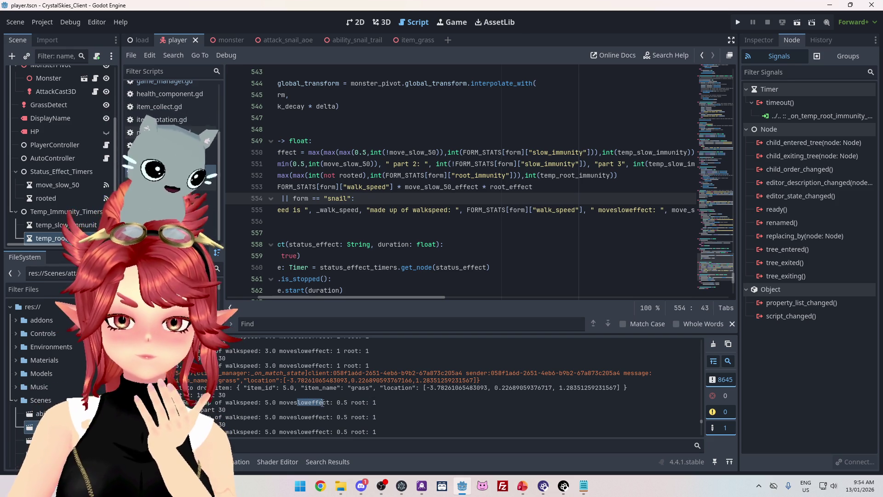
scroll(357, 417, "up", 5)
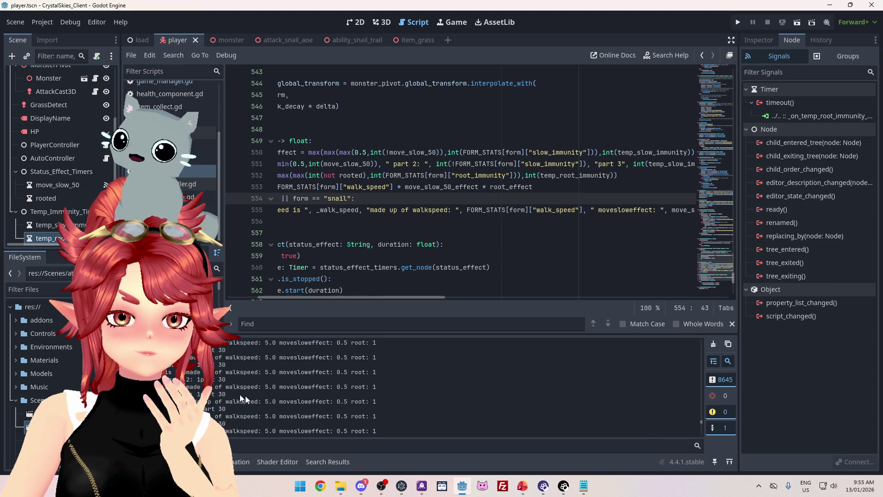
left_click(297, 411)
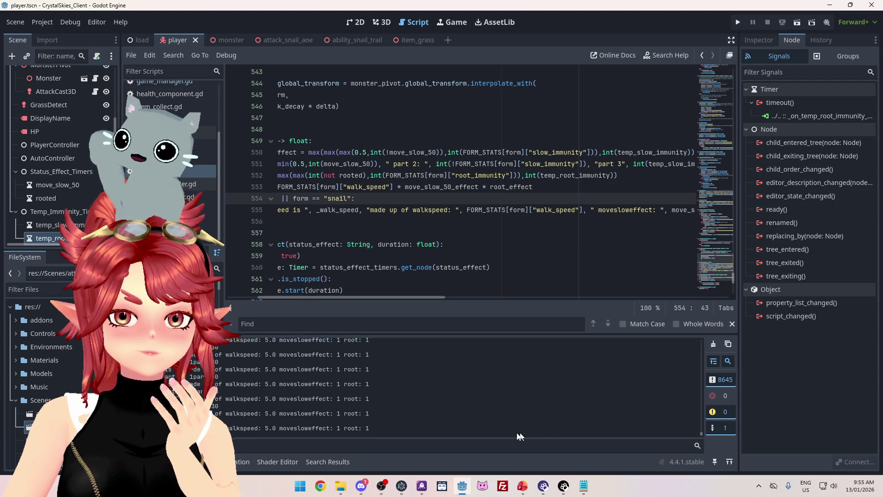
- Turn on collapsing of duplicate messages and enlarge the Output panel over the script view
left_click(700, 429)
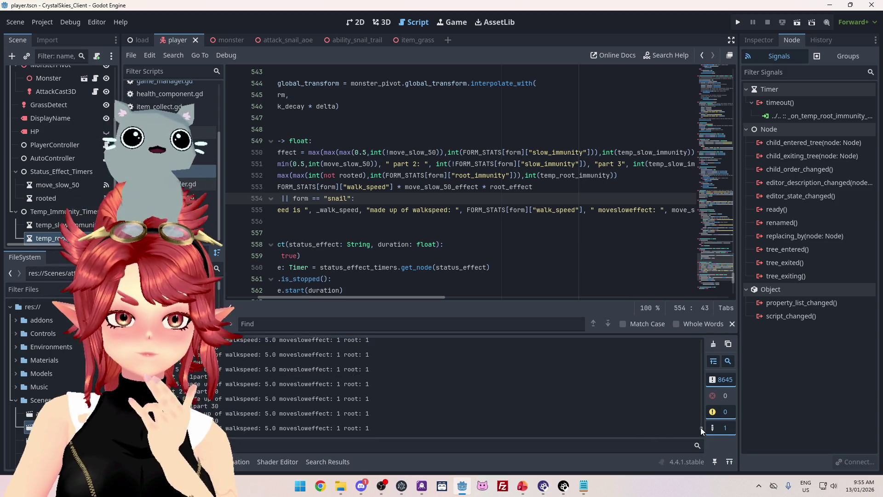
left_click(714, 363)
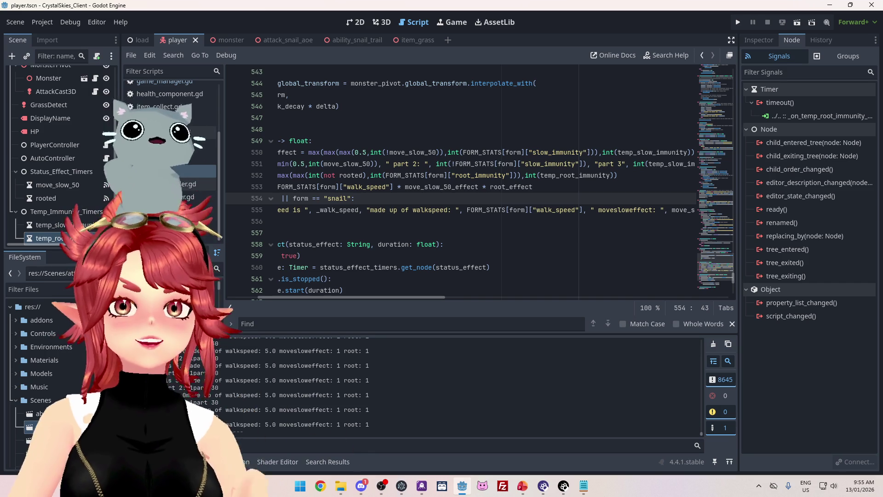
left_click_drag(535, 333, 534, 205)
- Select the walkspeed 3.0 line and the walkspeed 5.0, moveslow 0.5, root 1 line values
left_click_drag(700, 431, 702, 376)
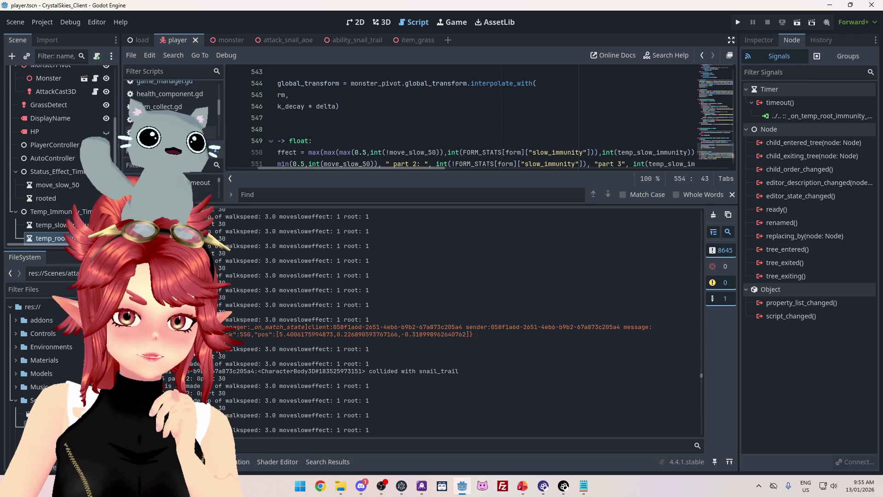
left_click_drag(229, 349, 214, 350)
scroll(221, 350, "down", 4)
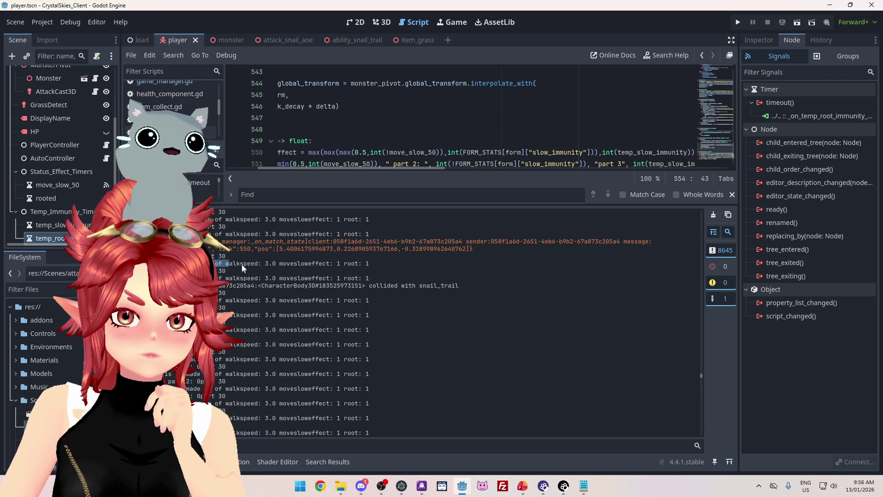
left_click_drag(380, 266, 239, 265)
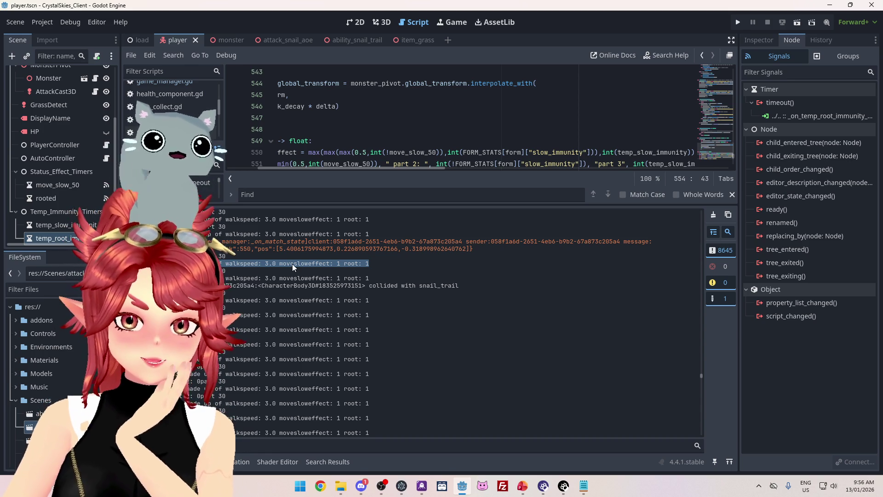
scroll(279, 324, "down", 5)
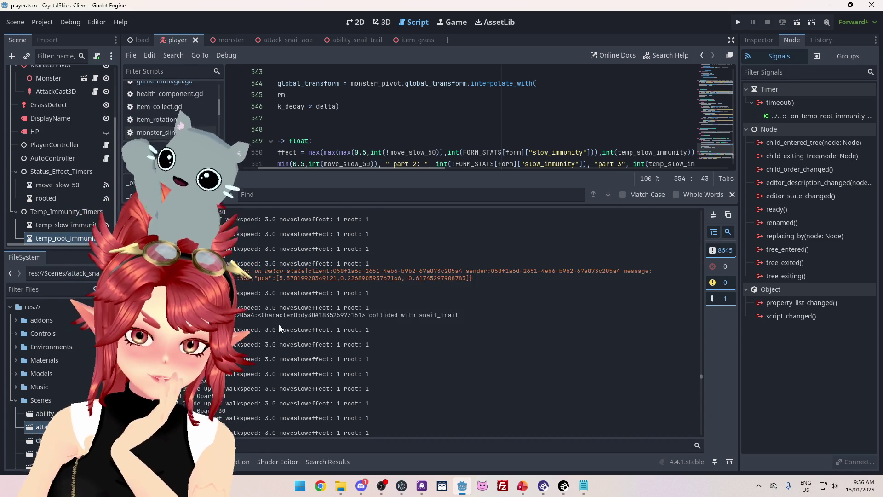
scroll(280, 325, "down", 2)
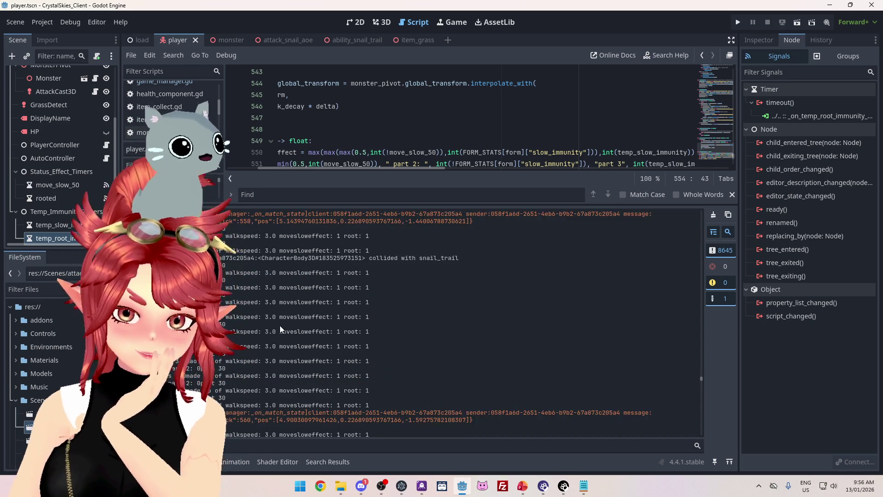
scroll(322, 334, "down", 5)
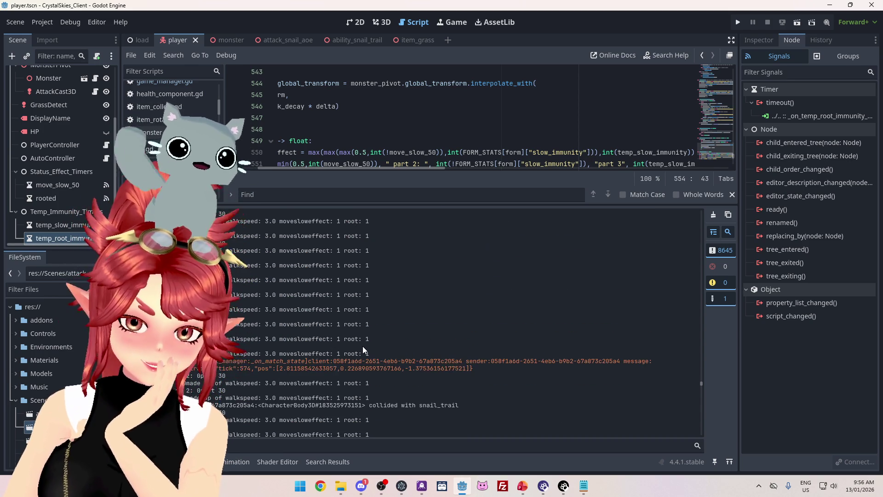
scroll(363, 345, "down", 5)
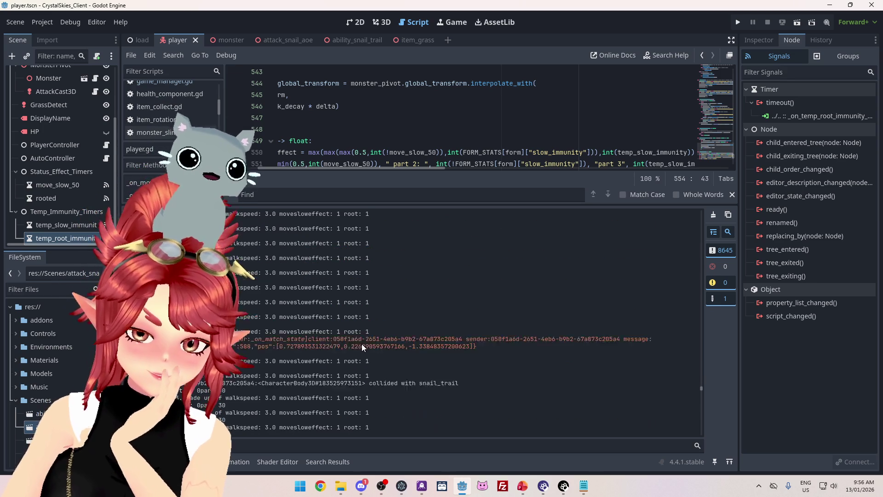
left_click_drag(702, 390, 699, 404)
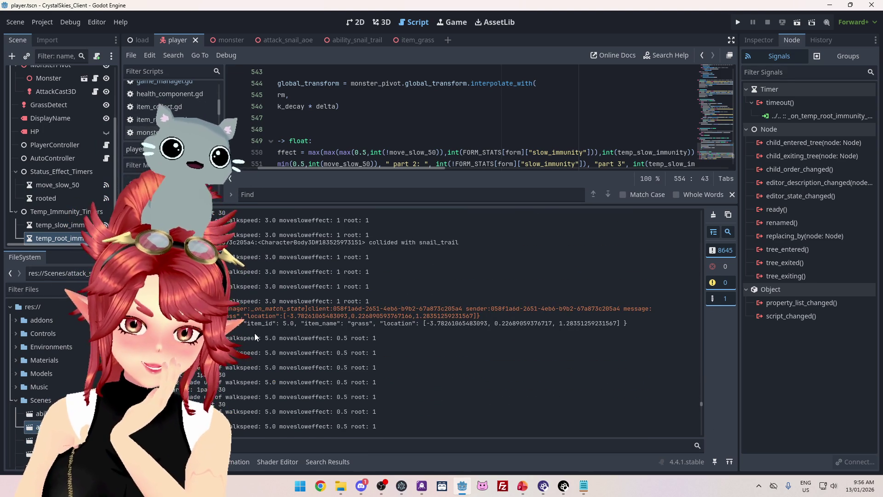
left_click_drag(256, 338, 401, 342)
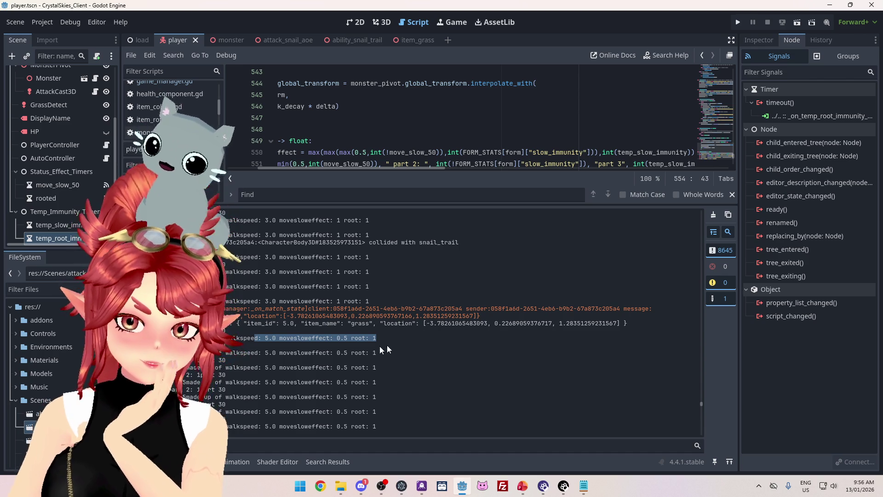
left_click_drag(228, 339, 348, 338)
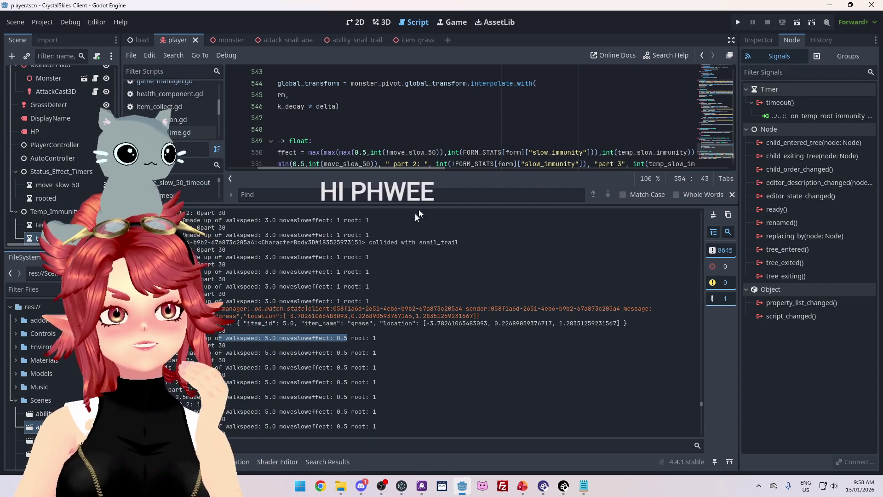
left_click_drag(465, 206, 455, 285)
- Bring up the Steam client through the Steam tray icon's quick menu
scroll(458, 365, "down", 5)
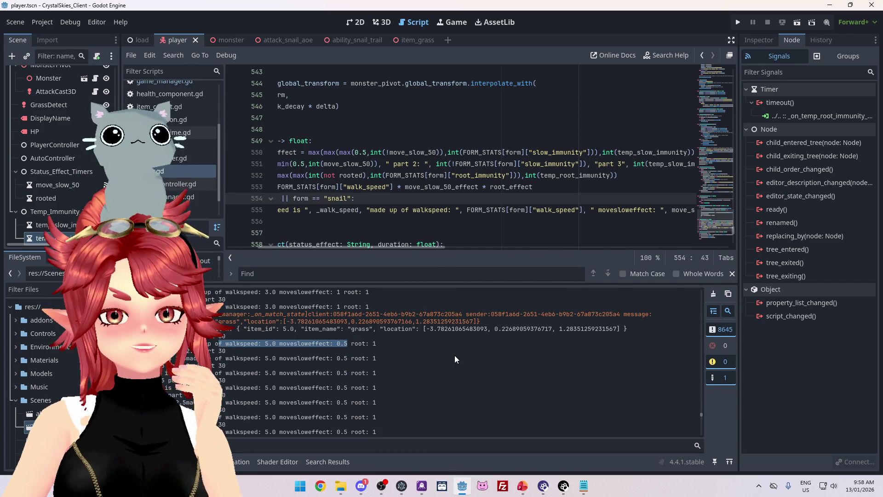
scroll(453, 364, "up", 1)
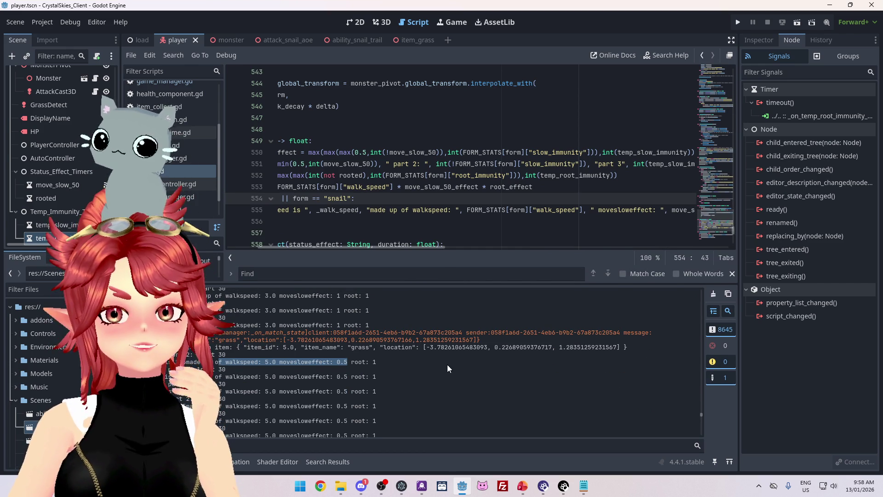
left_click(762, 486)
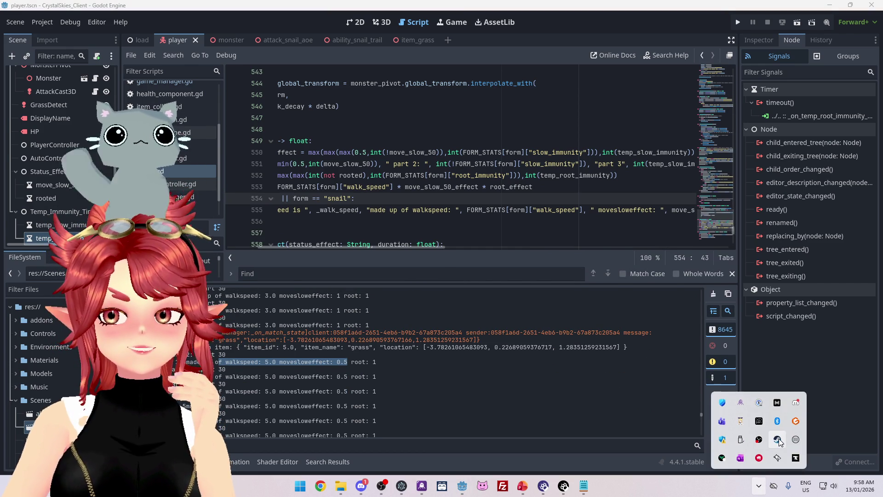
right_click(778, 439)
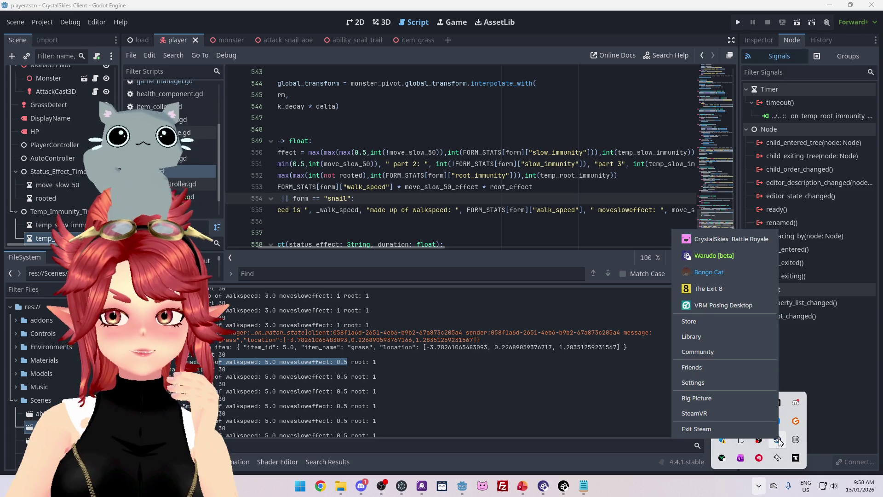
left_click(702, 337)
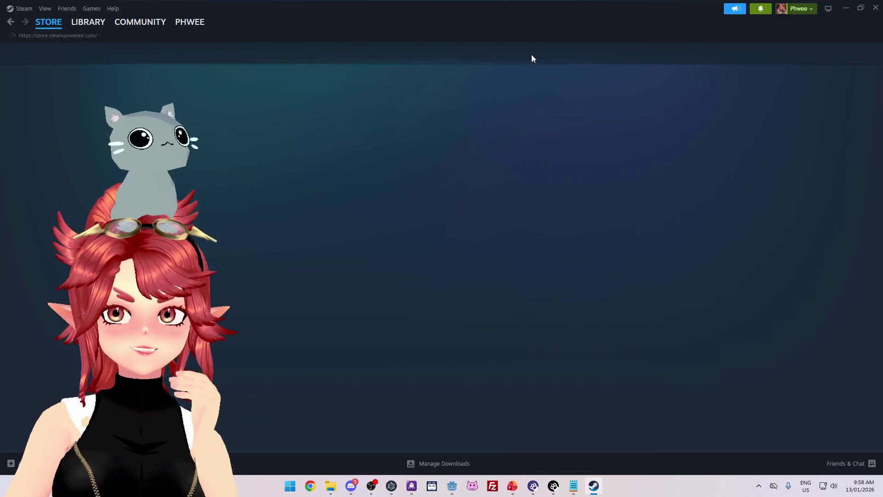
- Search the Steam store for 'bear def', browse the Bear Defence Situation page, then return to Godot
left_click(531, 52)
type("bear d")
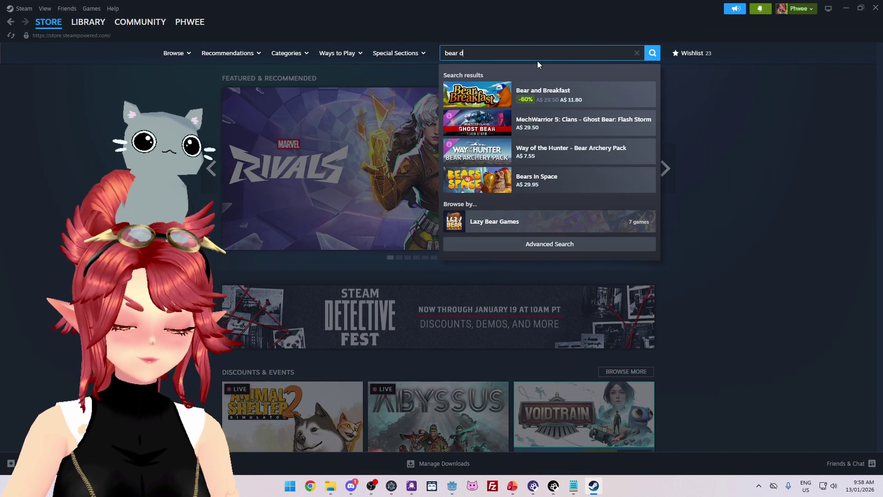
type("ef")
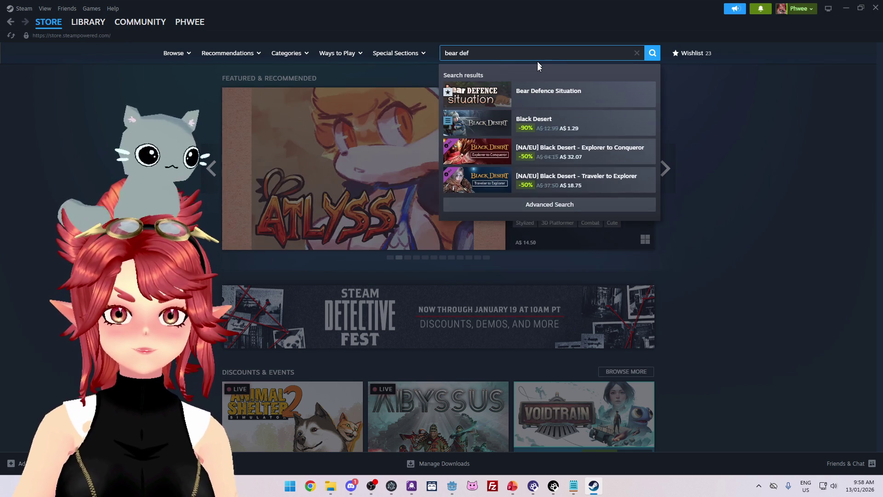
left_click(526, 95)
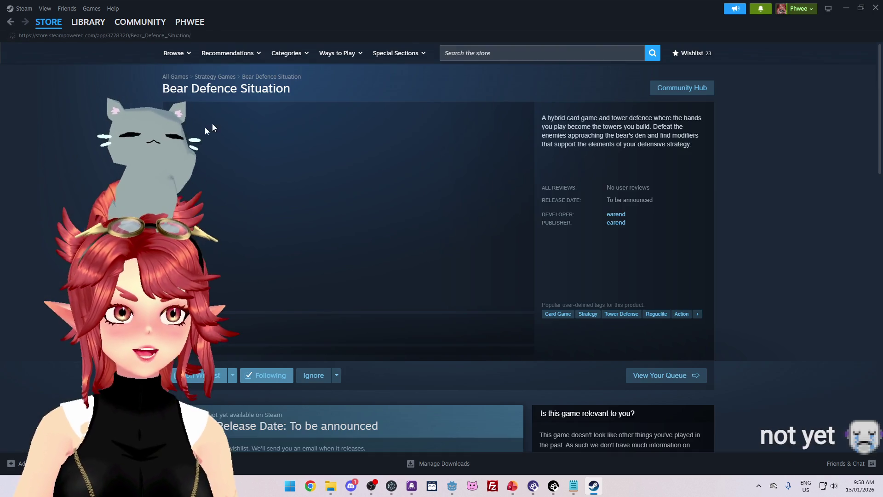
scroll(231, 118, "down", 3)
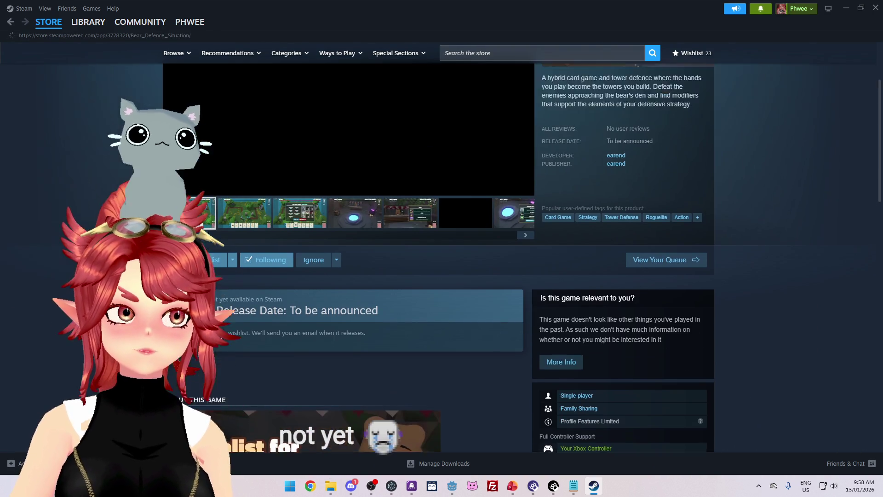
scroll(478, 248, "down", 4)
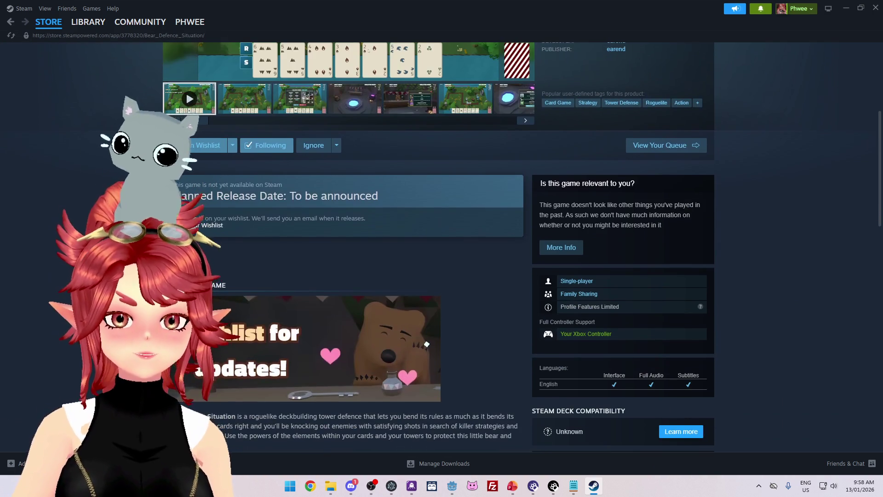
scroll(369, 188, "up", 3)
scroll(368, 188, "up", 3)
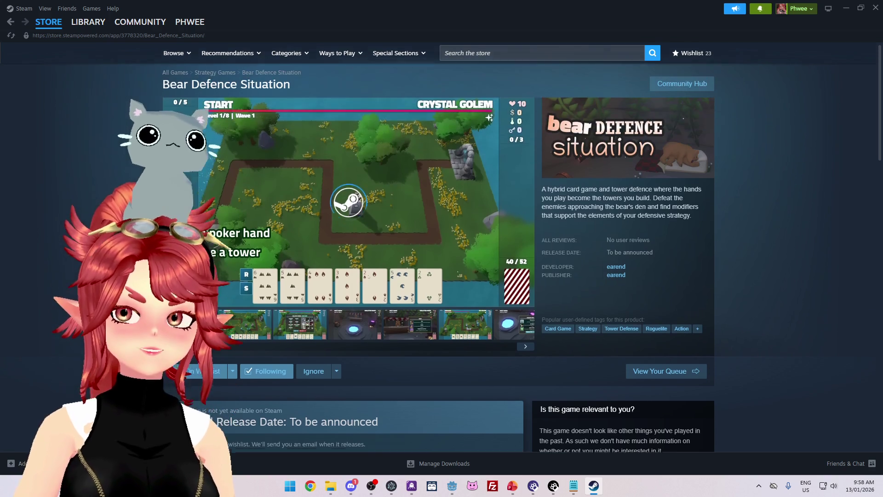
scroll(322, 151, "down", 4)
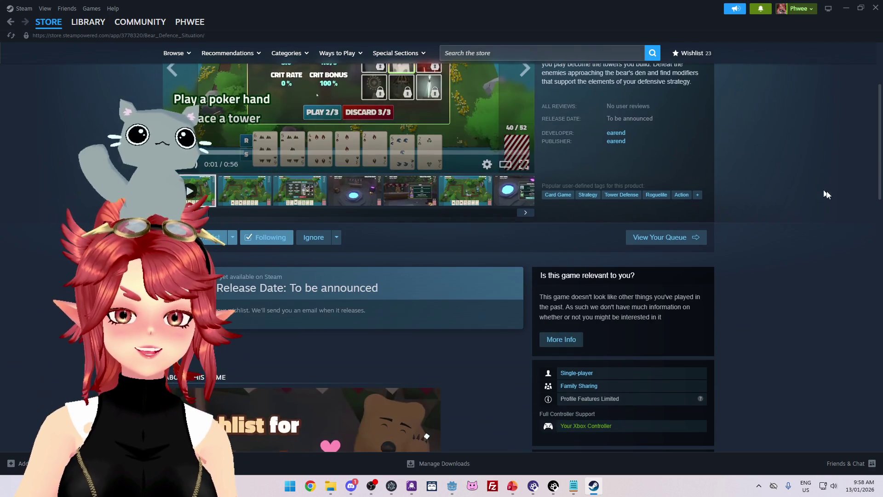
key("alt+Tab")
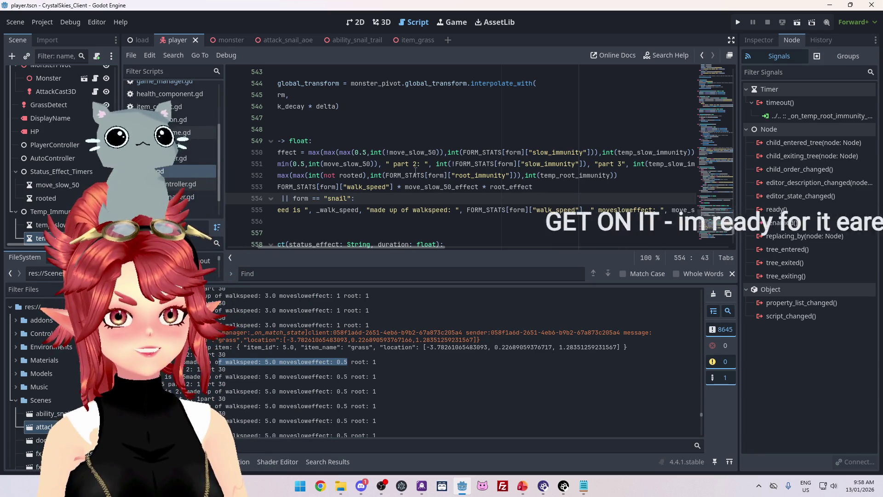
- Comment out the "part 1" / "part 2" debug print on line 551 of get_walk_speed
mouse_move(416, 171)
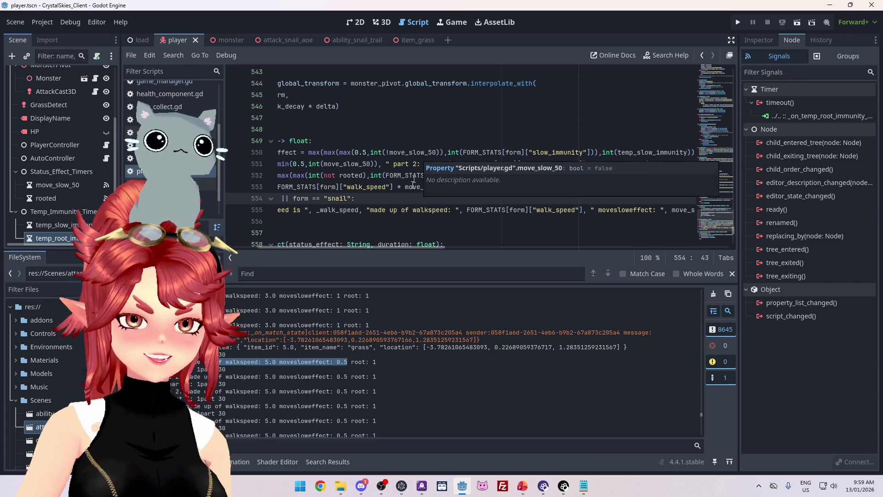
left_click_drag(404, 251, 374, 251)
scroll(403, 161, "down", 2)
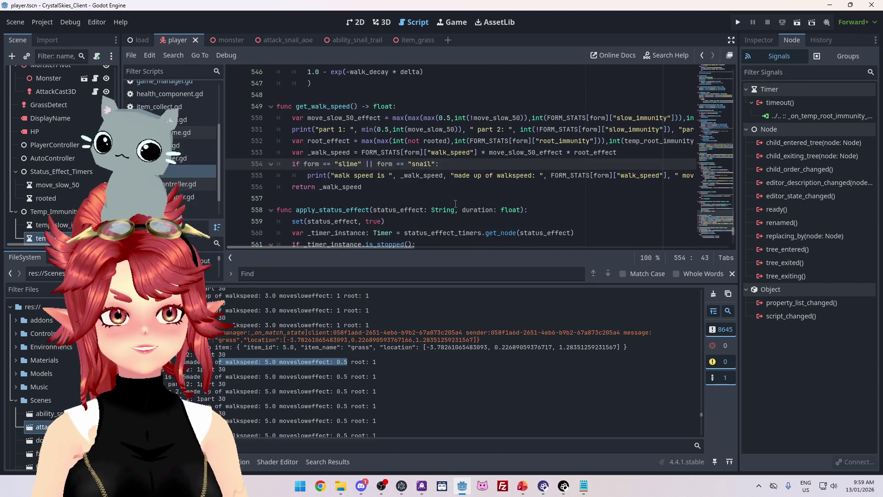
left_click(402, 155)
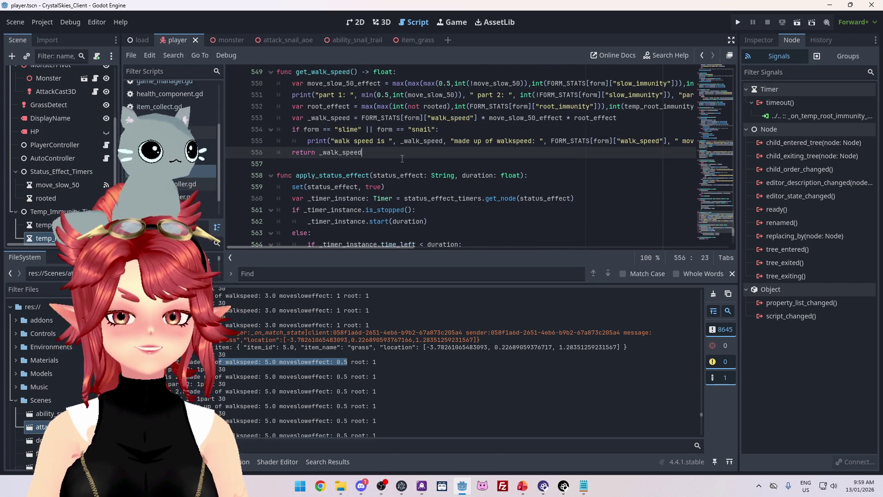
left_click(452, 117)
mouse_move(366, 247)
left_mouse_down()
mouse_move(396, 250)
mouse_move(344, 251)
left_mouse_up()
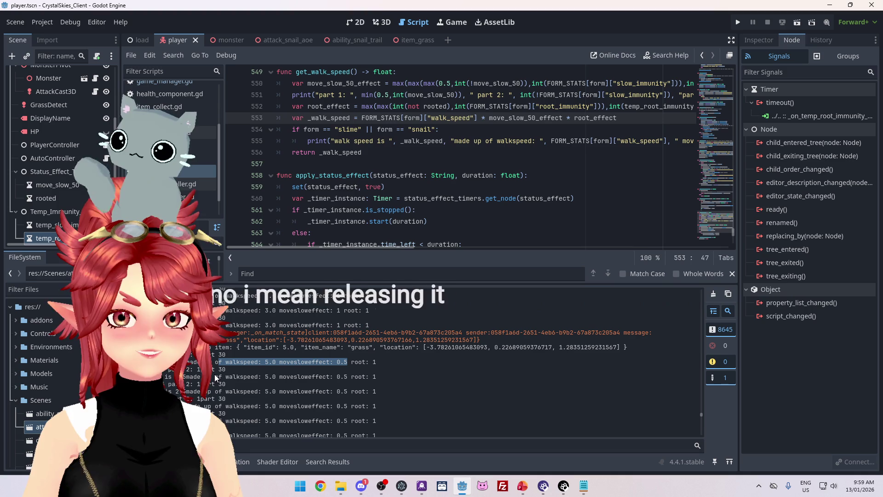
left_click(293, 95)
type("#")
mouse_move(386, 103)
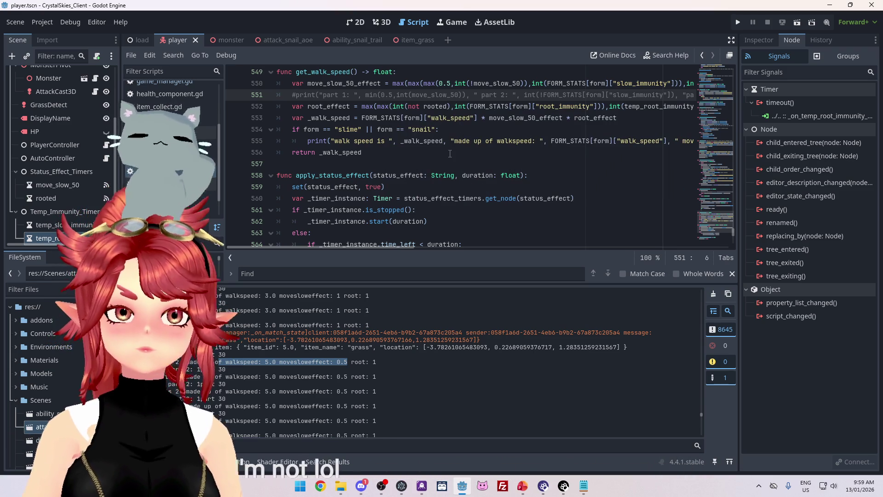
left_click(450, 153)
mouse_move(502, 193)
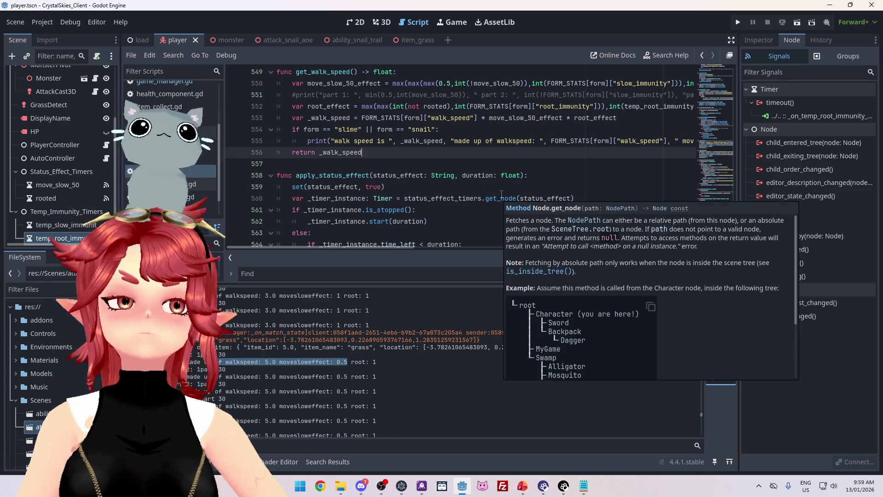
scroll(466, 214, "down", 1)
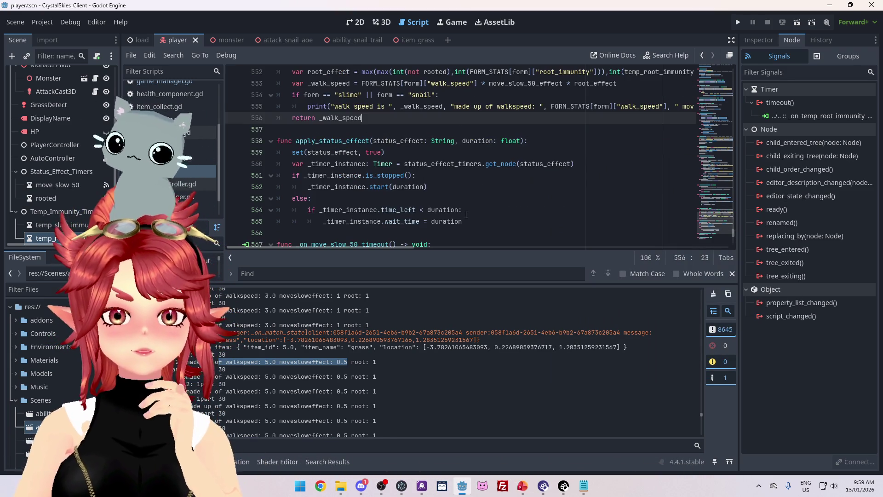
scroll(466, 214, "up", 2)
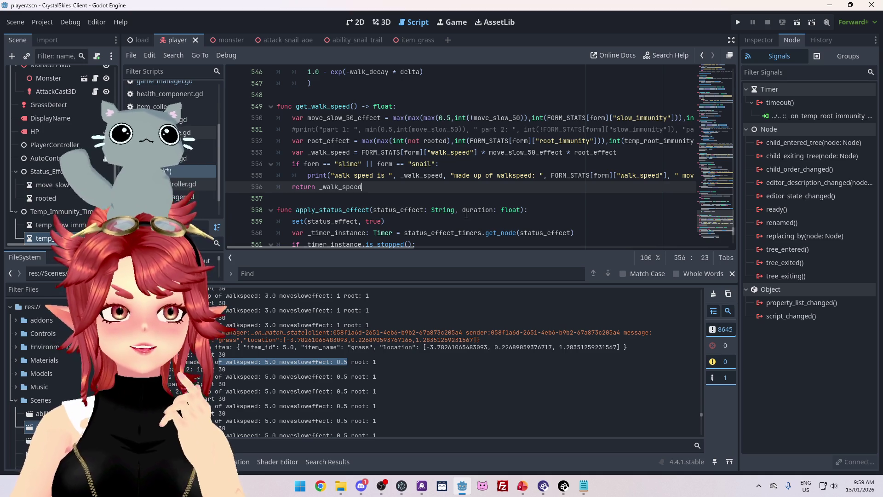
scroll(466, 214, "down", 2)
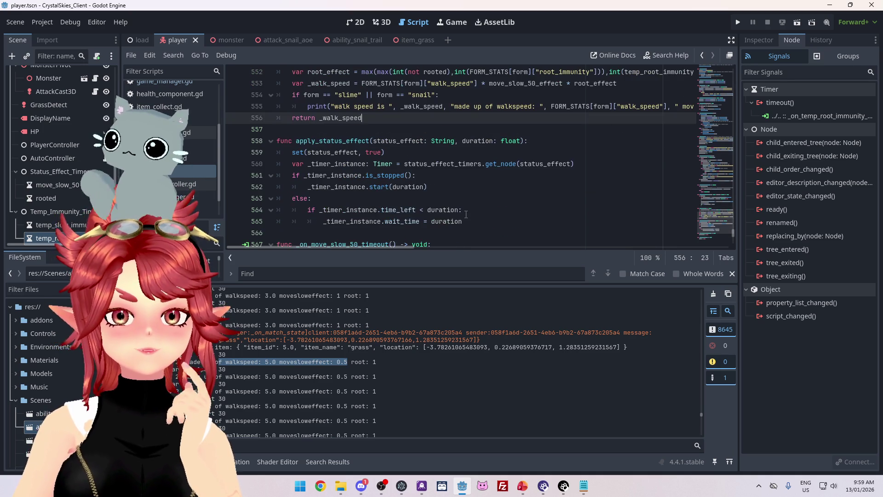
scroll(467, 214, "up", 1)
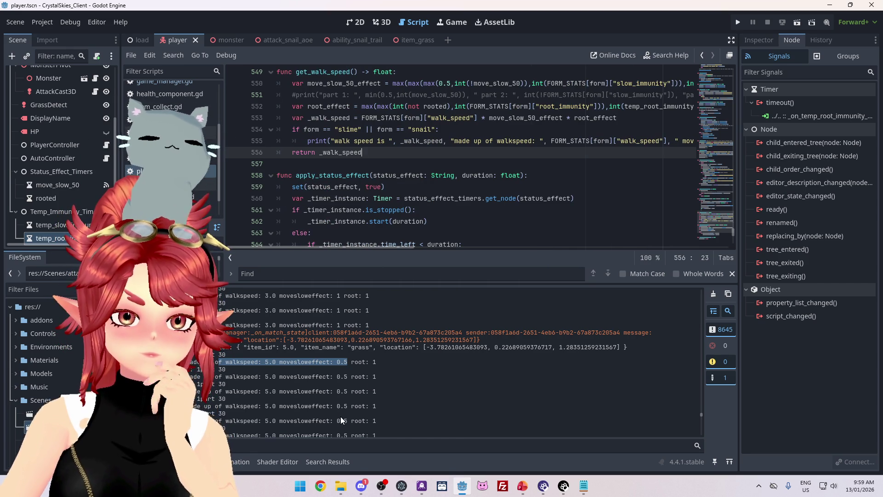
scroll(324, 379, "up", 1)
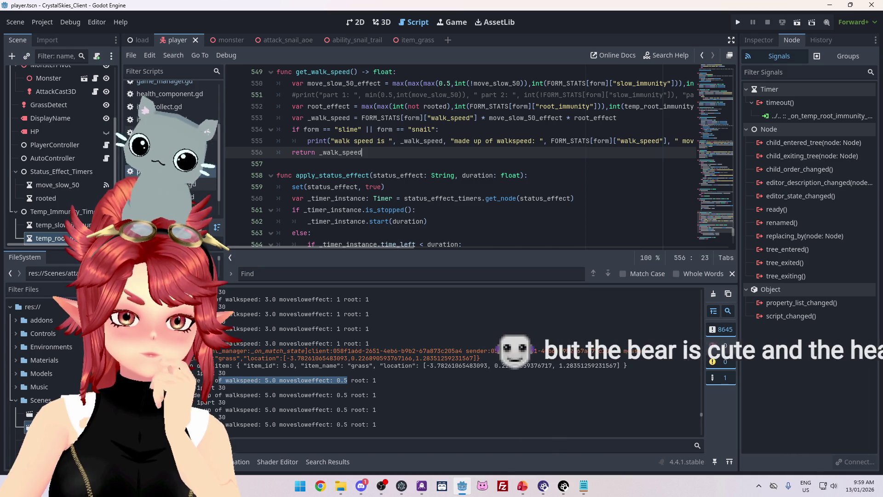
left_click(197, 394)
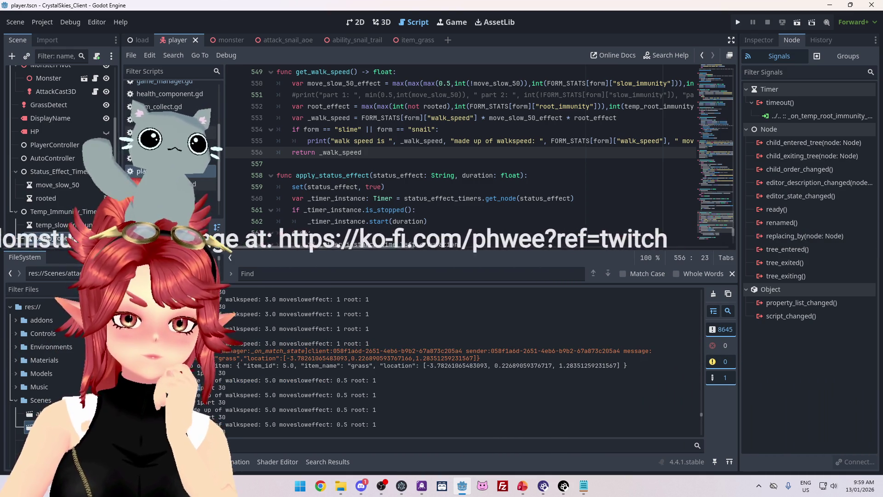
double_click(222, 388)
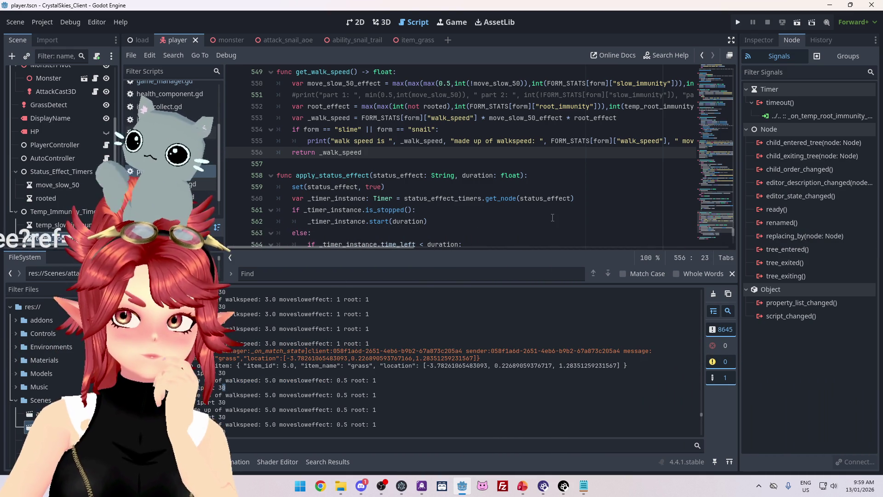
scroll(551, 219, "up", 2)
left_click_drag(399, 249, 451, 250)
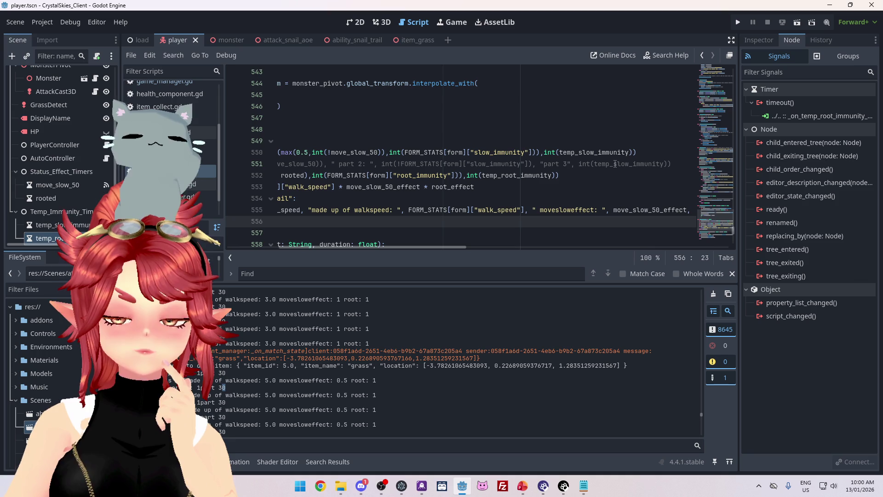
double_click(560, 152)
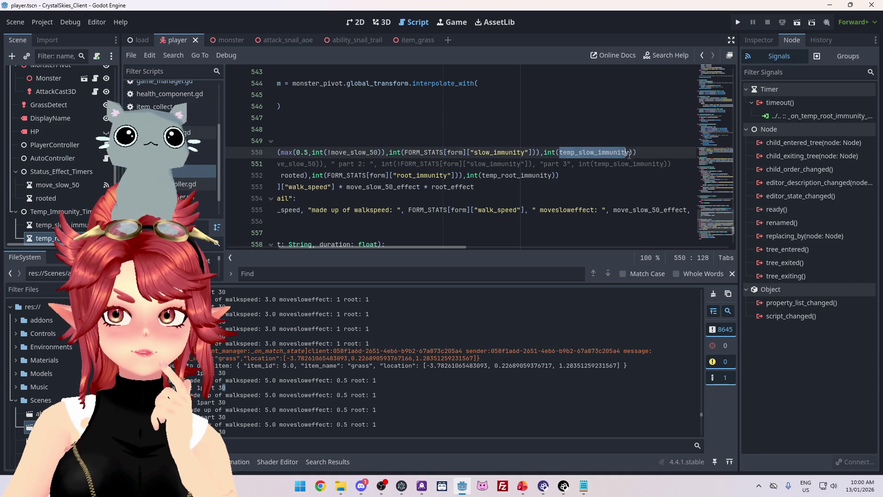
left_click_drag(407, 247, 348, 250)
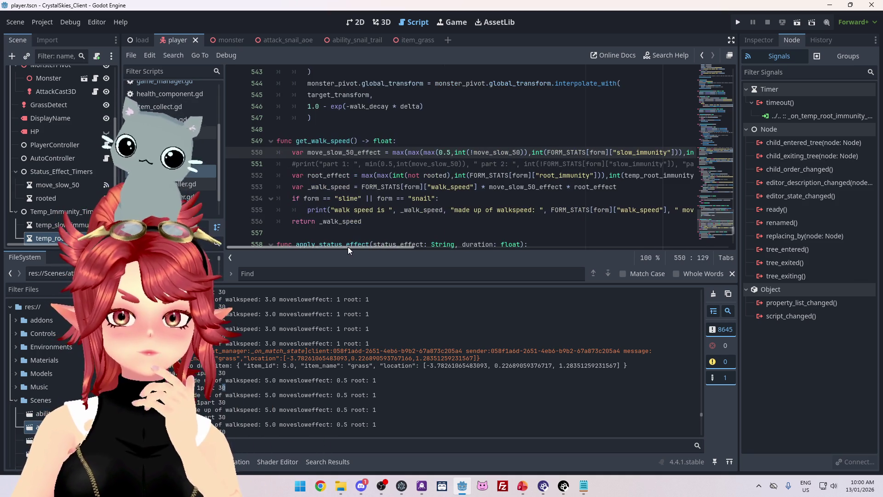
mouse_move(406, 244)
left_mouse_down()
mouse_move(350, 243)
mouse_move(424, 240)
mouse_move(340, 233)
left_mouse_up()
scroll(373, 187, "down", 8)
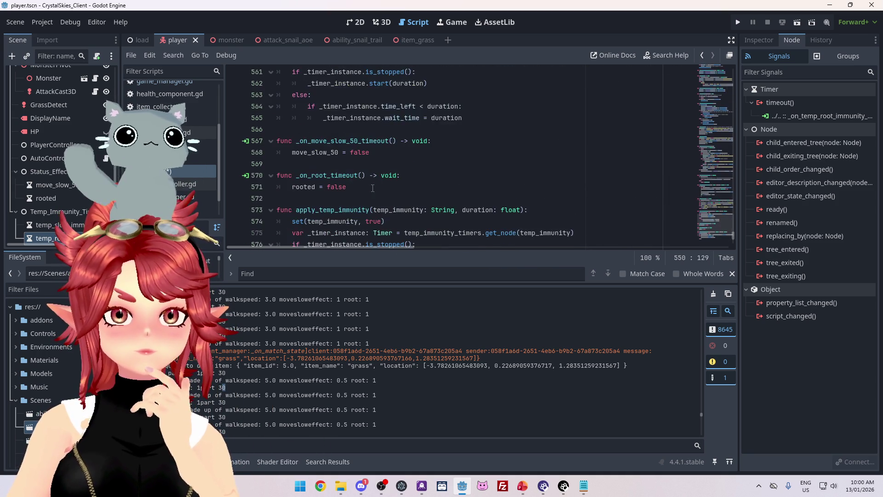
- Add print("temp_slow_immunity") on a new line after set(temp_immunity, true) on line 574
scroll(352, 169, "down", 1)
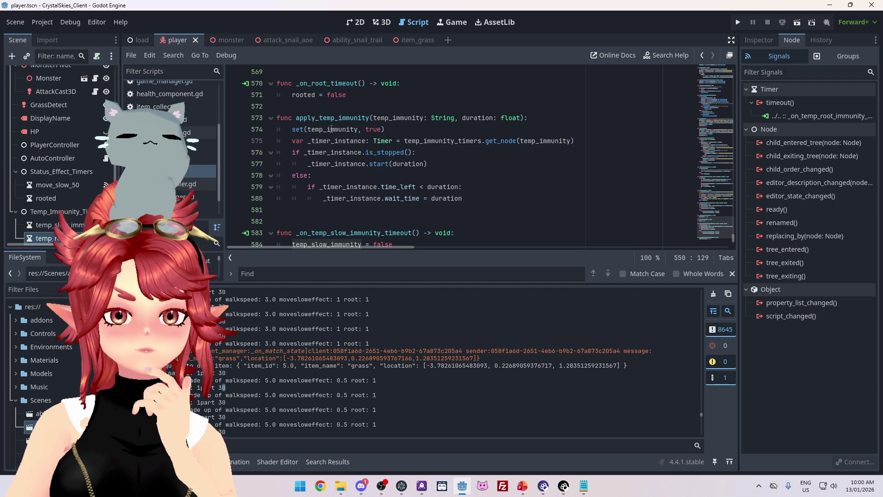
left_click(395, 129)
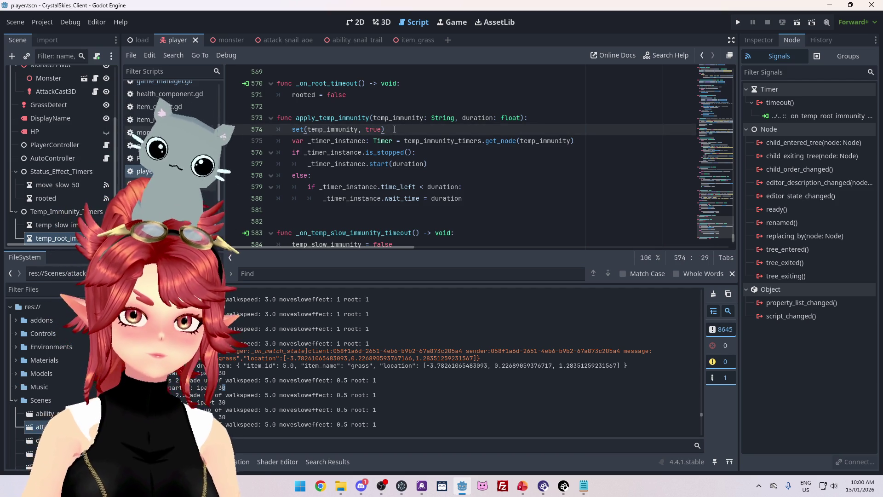
mouse_move(406, 160)
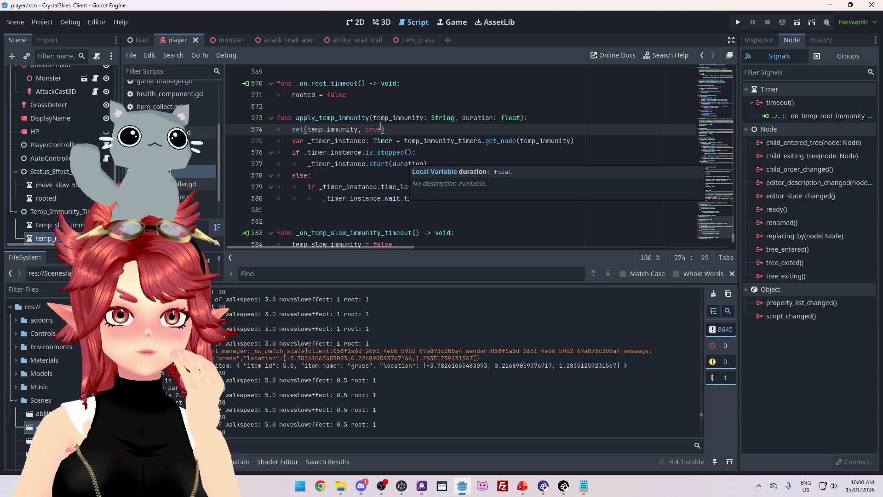
scroll(472, 160, "down", 2)
scroll(472, 160, "up", 3)
scroll(472, 161, "down", 1)
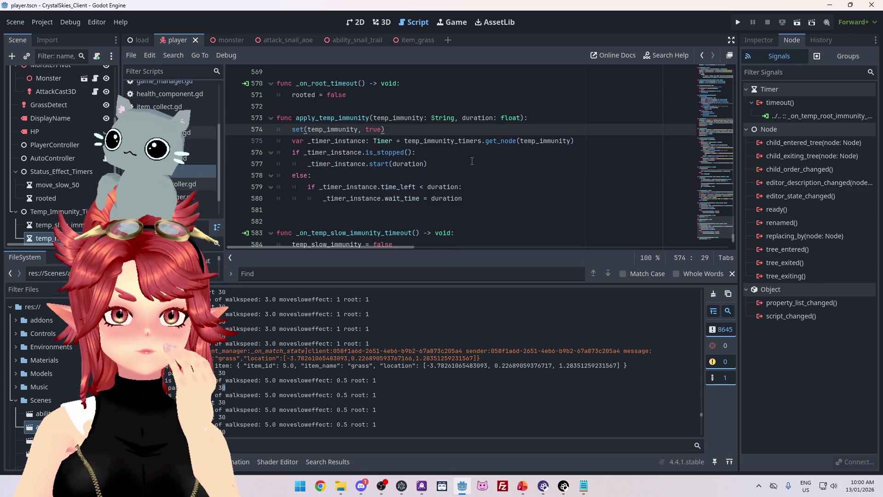
scroll(472, 161, "down", 2)
scroll(474, 159, "up", 1)
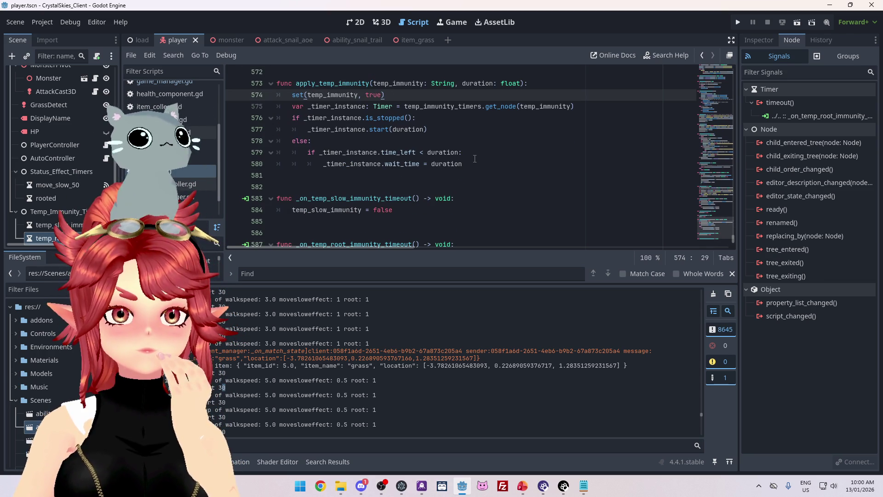
key("Return")
type("print(\"set")
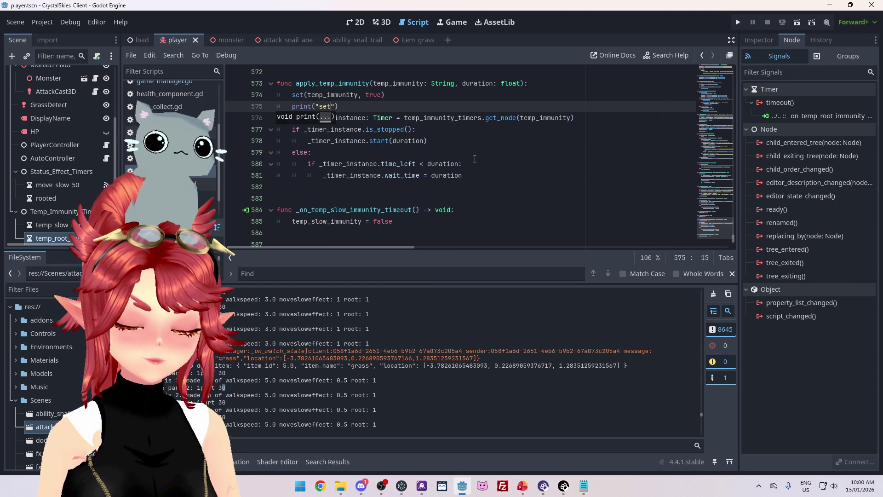
type("temp")
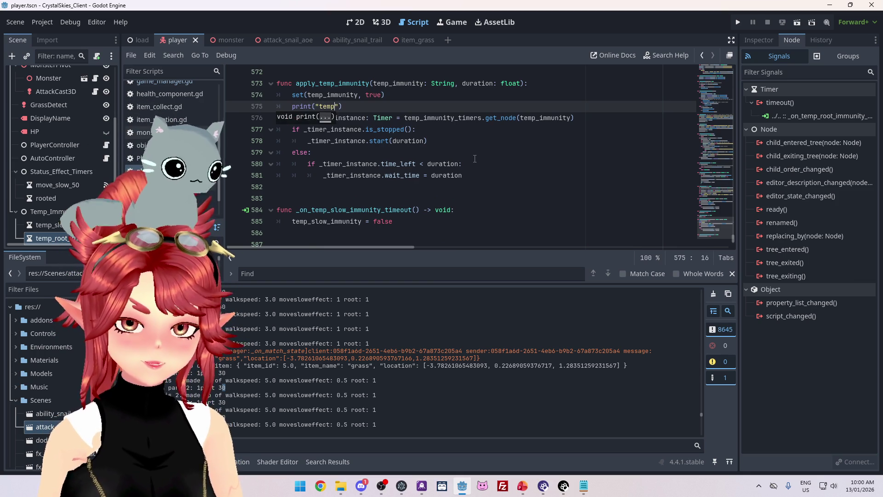
key("BackSpace")
key("BackSpace")
type("mp_slow_immunity\"")
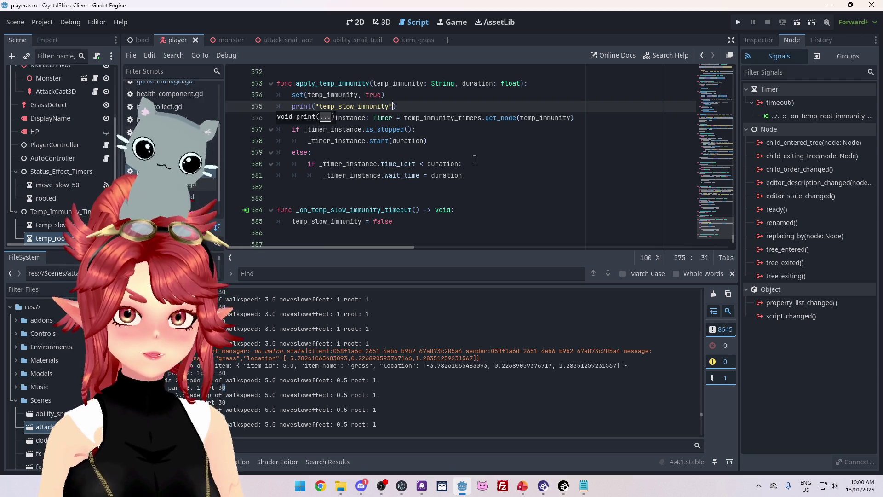